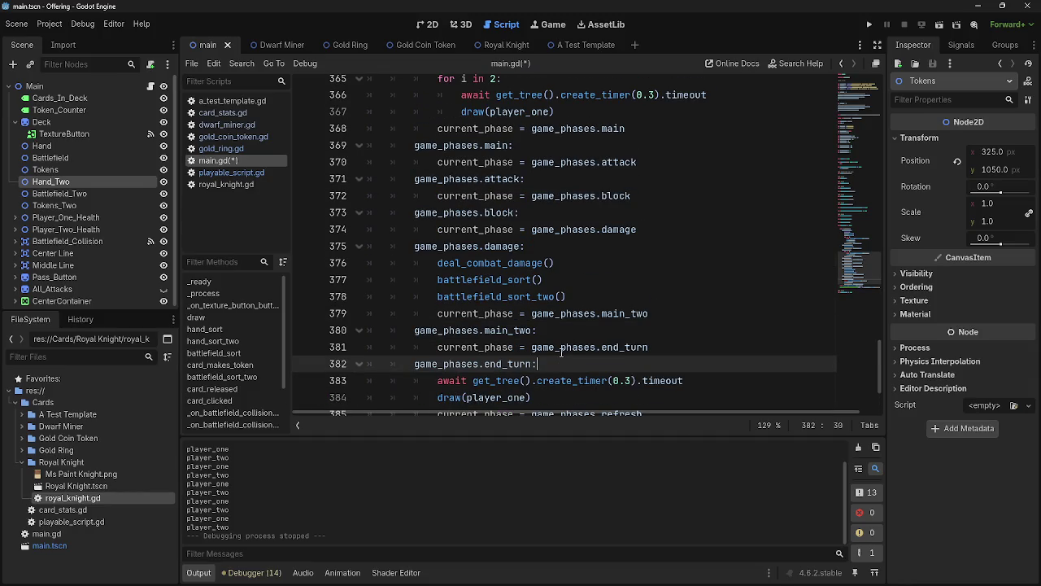
- Review the damage and end_turn phase code, selecting words in draw(player_one) on line 384
mouse_move(569, 296)
left_mouse_down()
mouse_move(584, 298)
mouse_move(388, 247)
mouse_move(576, 299)
mouse_move(385, 271)
mouse_move(581, 299)
mouse_move(438, 279)
left_mouse_up()
left_click_drag(554, 296, 535, 297)
left_click(590, 297)
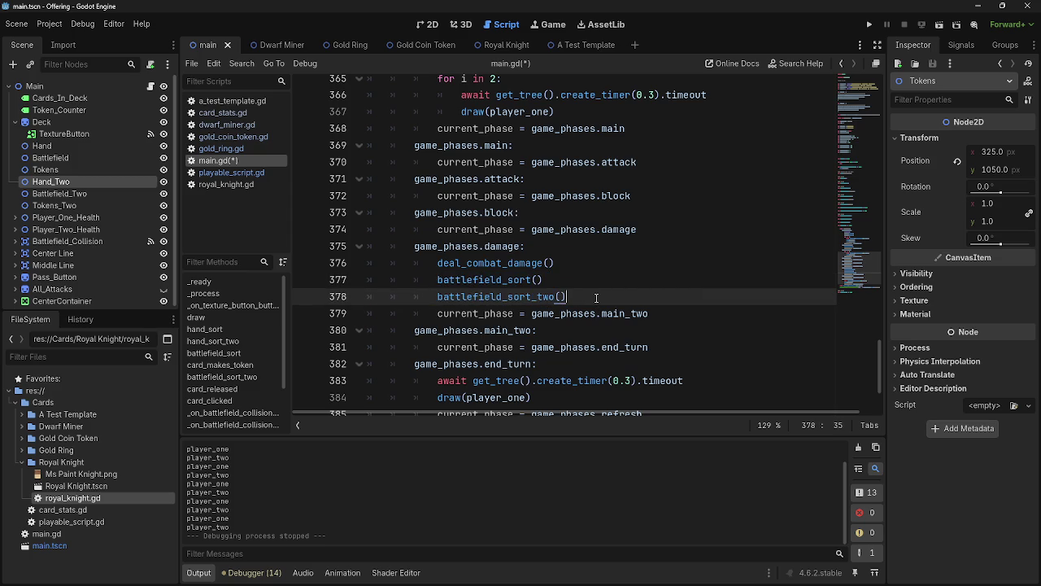
scroll(596, 298, "down", 1)
scroll(596, 298, "down", 1)
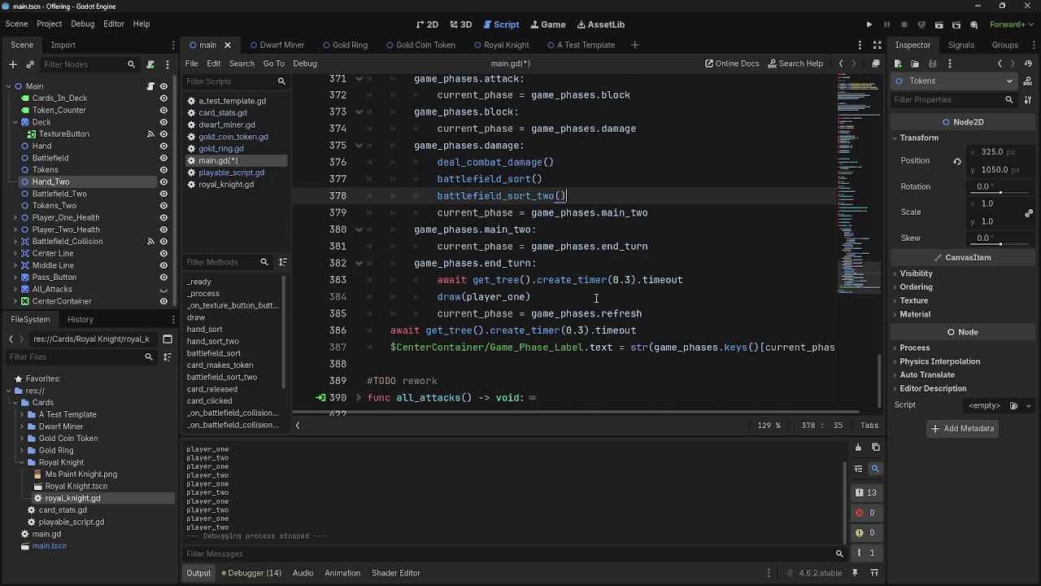
scroll(596, 298, "down", 1)
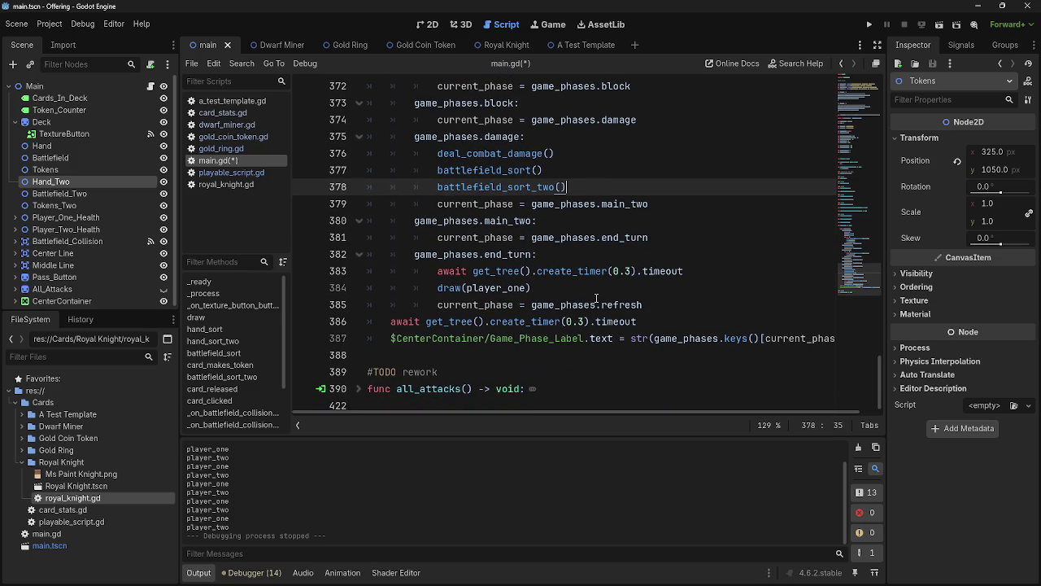
left_click(434, 288)
left_click_drag(434, 288, 531, 288)
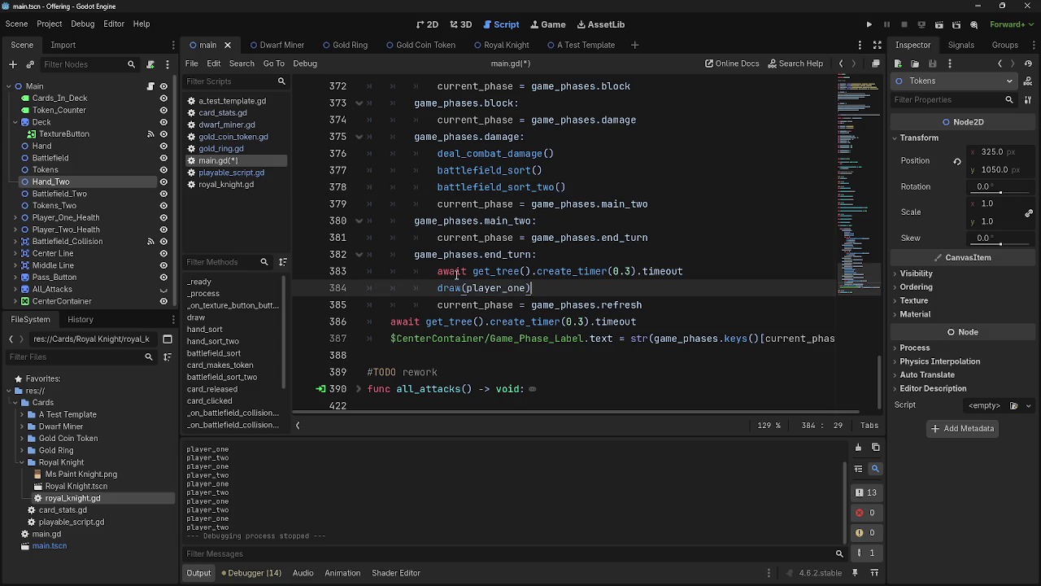
mouse_move(414, 237)
left_mouse_down()
mouse_move(698, 294)
mouse_move(370, 253)
mouse_move(414, 254)
left_mouse_up()
left_click_drag(438, 288, 525, 288)
double_click(488, 288)
double_click(450, 288)
double_click(488, 287)
double_click(452, 286)
double_click(453, 288)
double_click(482, 288)
left_click(560, 286)
- Repeatedly select the draw(player_one) call on line 384, then check another window
key("Home")
key("shift+End")
key("End")
key("shift+Home")
left_click_drag(548, 289, 430, 288)
left_click(551, 291)
key("shift+Home")
key("shift+Home")
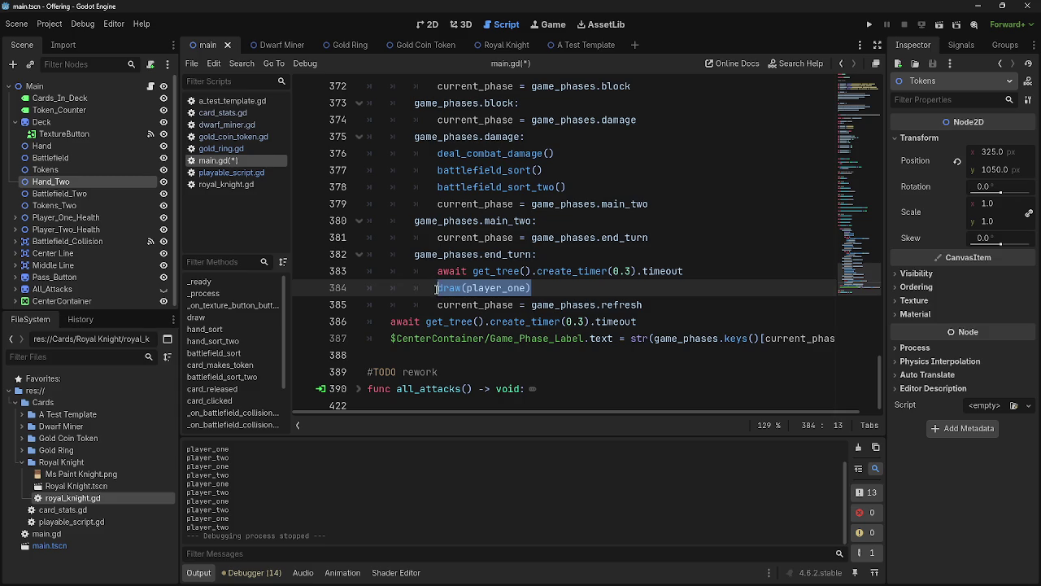
key("shift+Home")
left_click(540, 289)
key("shift+Home")
key("shift+Home")
left_click(539, 289)
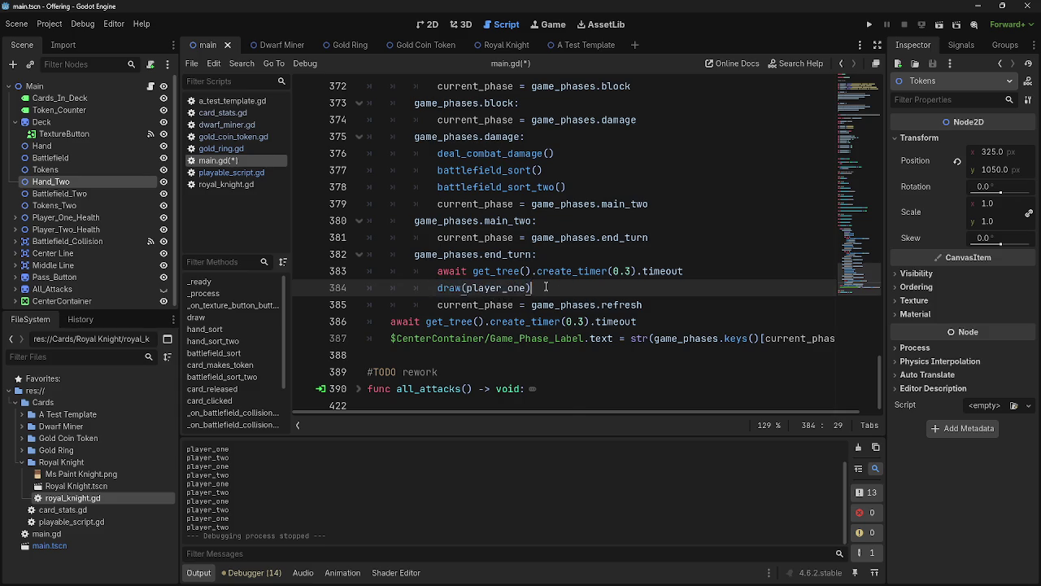
scroll(546, 287, "up", 7)
scroll(546, 287, "up", 5)
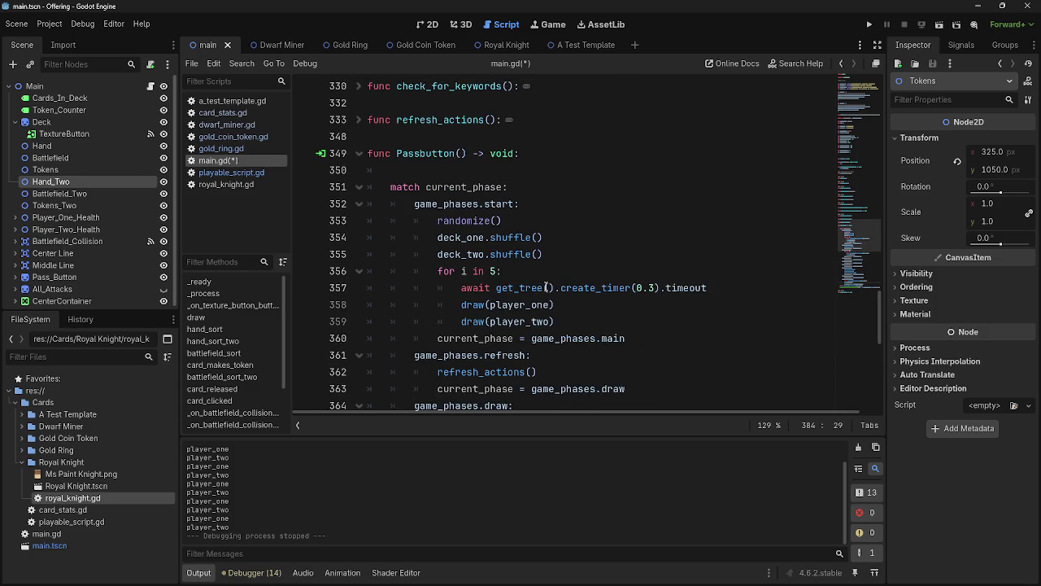
scroll(543, 287, "down", 12)
key("shift+Home")
key("shift+Home")
key("shift+Home")
left_click(541, 285)
key("shift+Home")
key("shift+Home")
left_click(545, 287)
key("shift+Home")
key("shift+Home")
key("shift+Home")
left_click(550, 284)
key("shift+Home")
key("shift+Home")
left_click(544, 287)
key("Left")
key("Left")
key("shift+Home")
left_click(555, 286)
key("shift+Home")
left_click(562, 285)
key("alt+Tab")
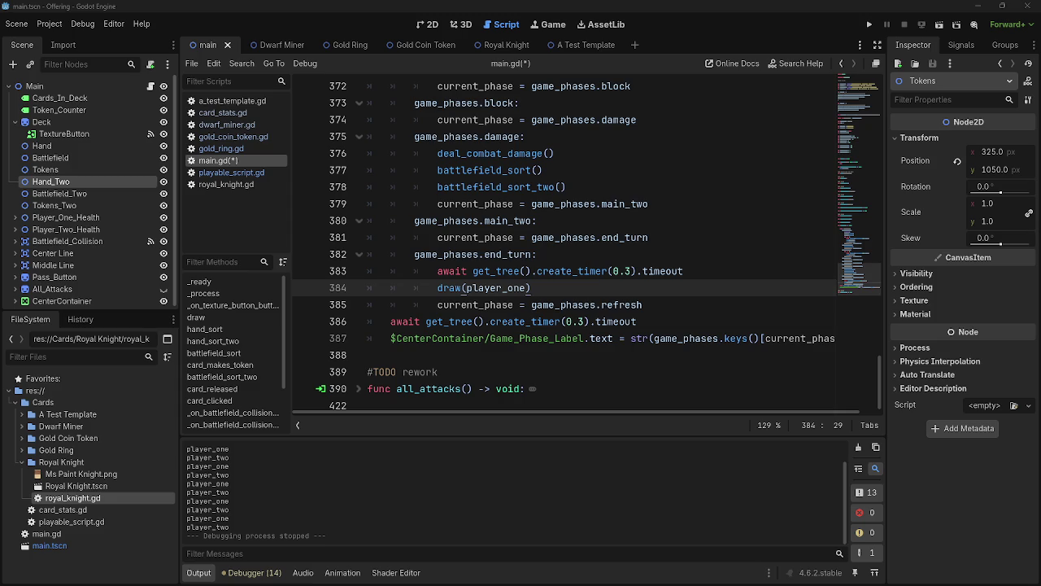
key("alt+Tab")
- Delete the blank line under Passbutton's header and fold the start phase branch
scroll(607, 303, "up", 1)
scroll(607, 303, "up", 8)
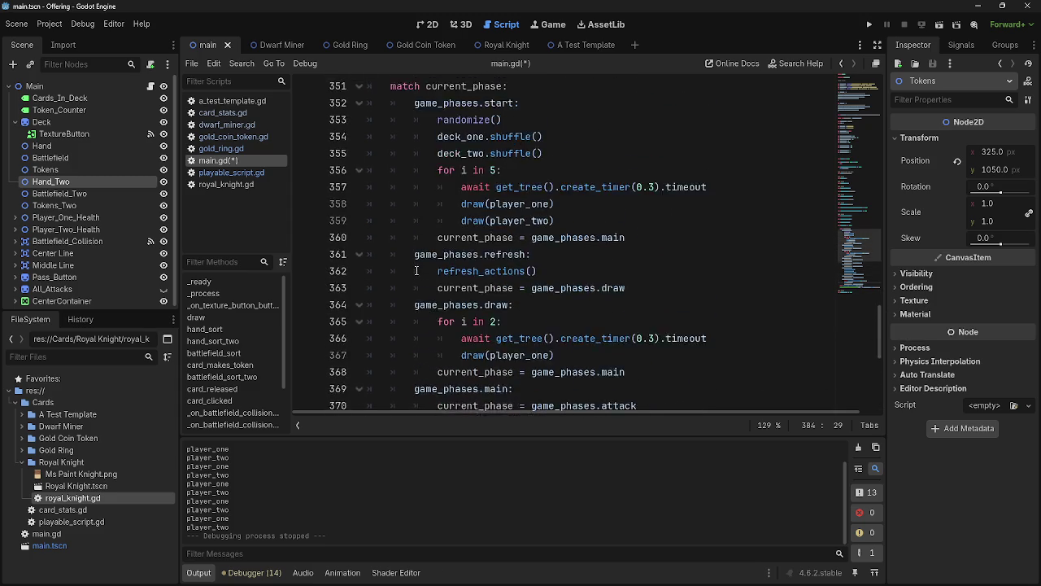
left_click(403, 172)
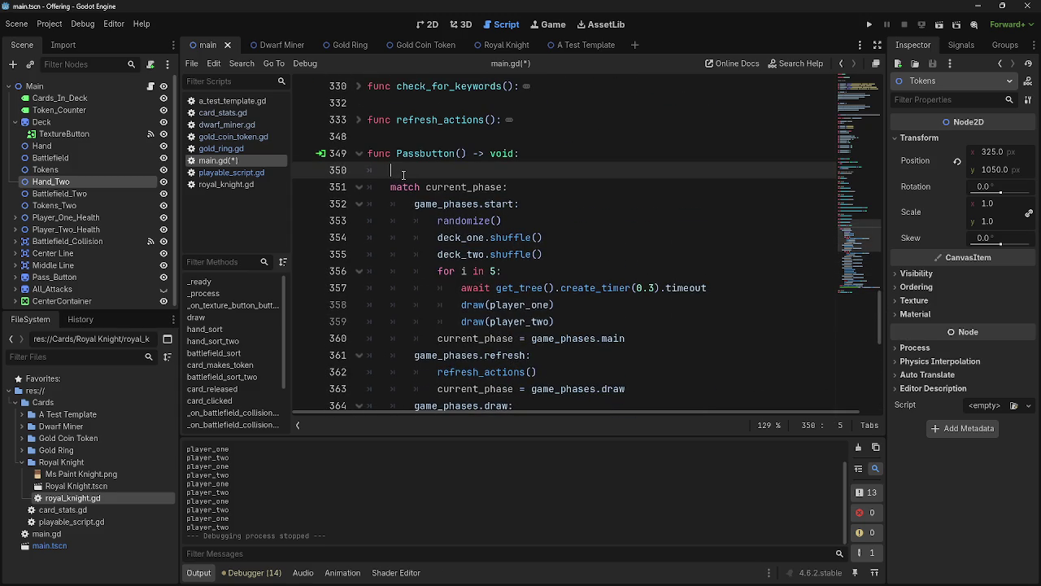
key("BackSpace")
key("BackSpace")
left_click(368, 185)
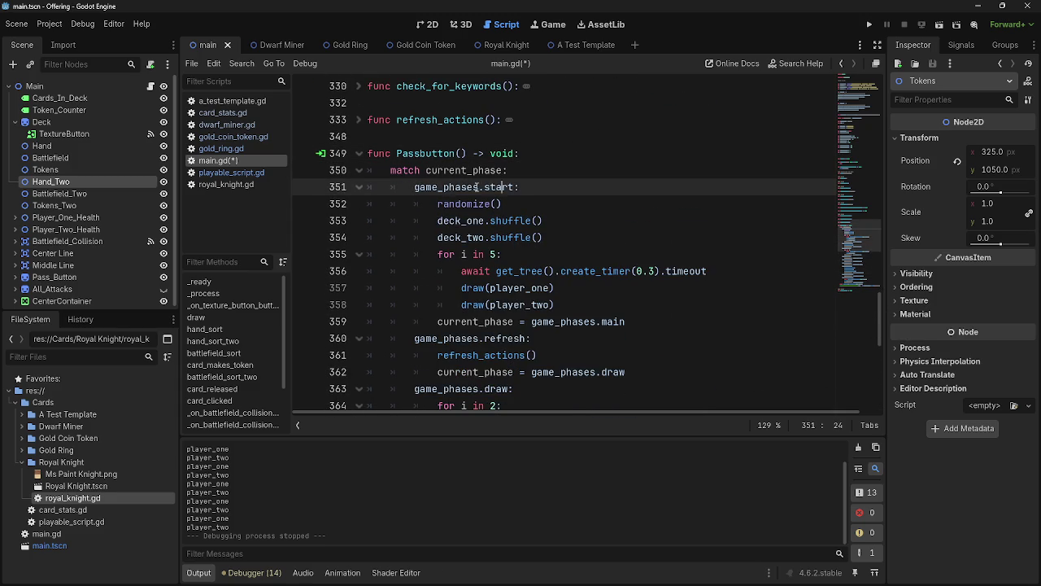
left_click(359, 187)
- Add 'if players_turn == 0:' on a new line under the refresh phase header
left_click(554, 208)
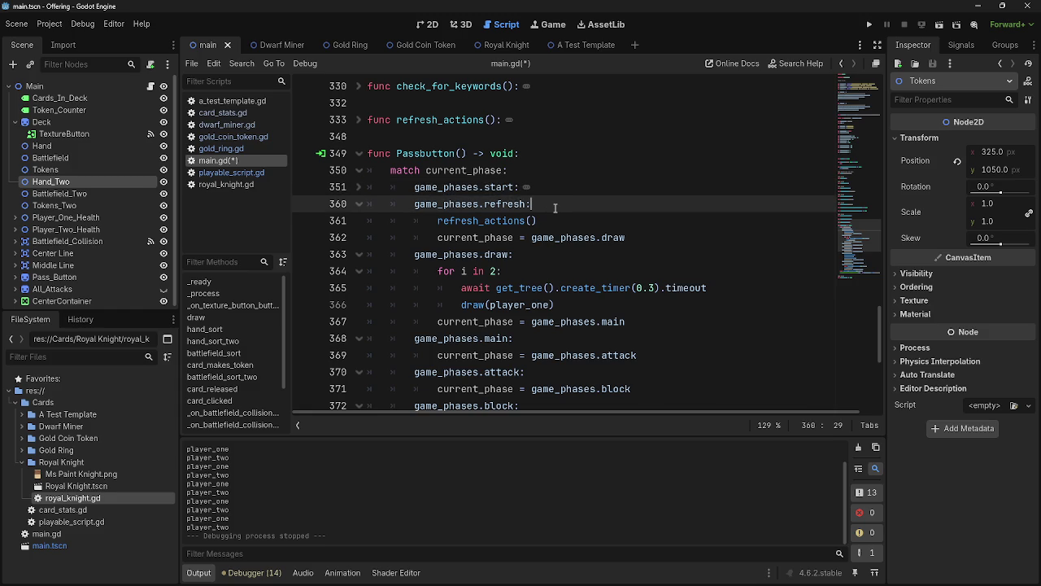
key("Return")
type("if pla")
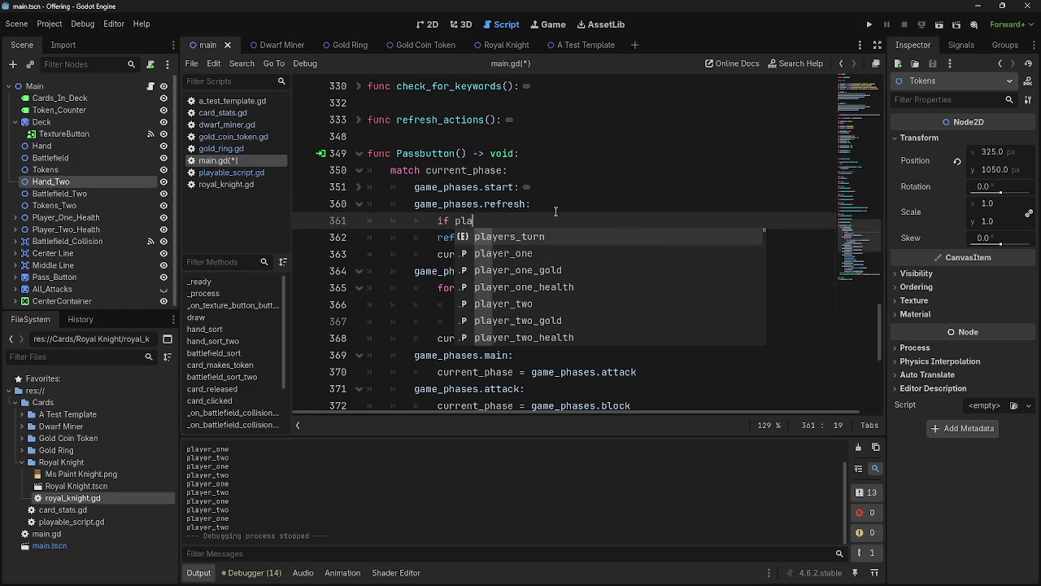
key("BackSpace")
key("BackSpace")
key("BackSpace")
scroll(574, 288, "up", 15)
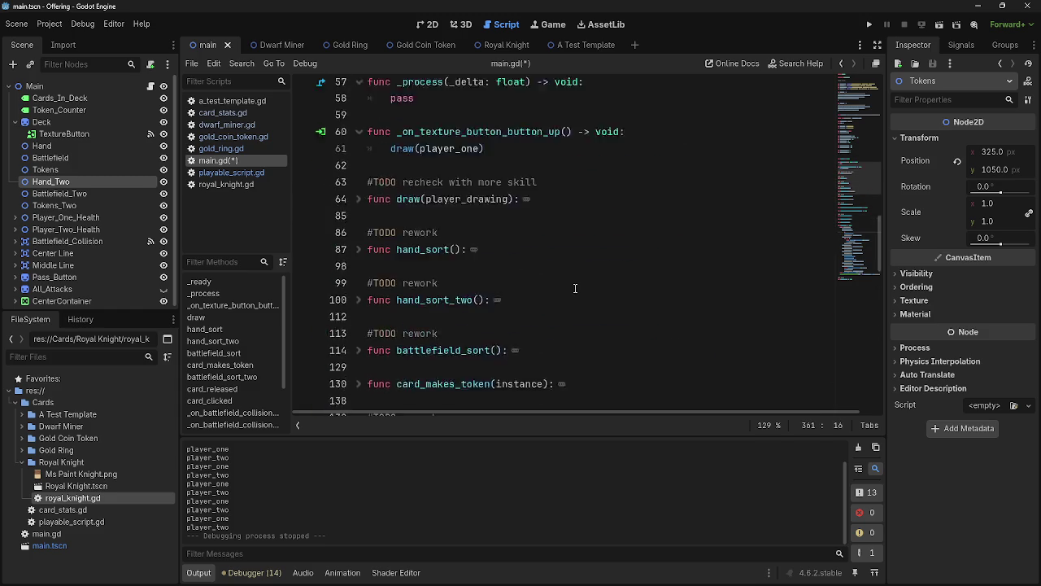
scroll(574, 288, "up", 10)
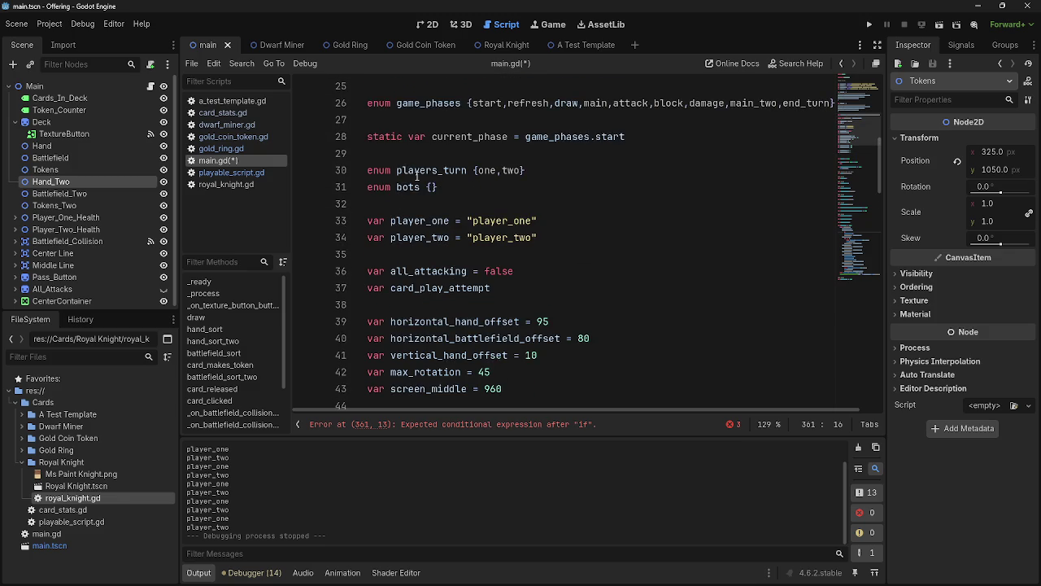
scroll(606, 227, "down", 12)
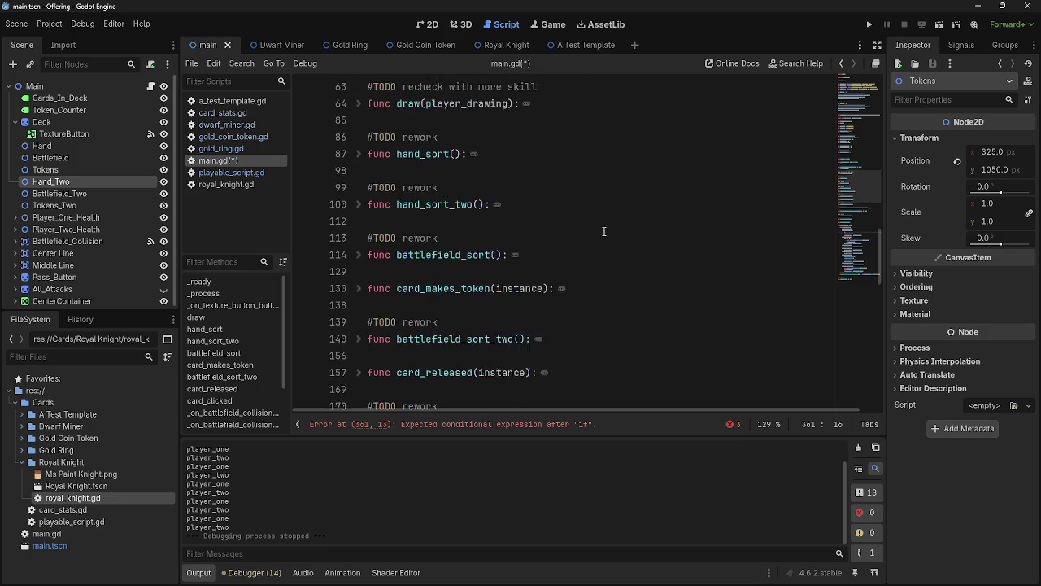
type("play")
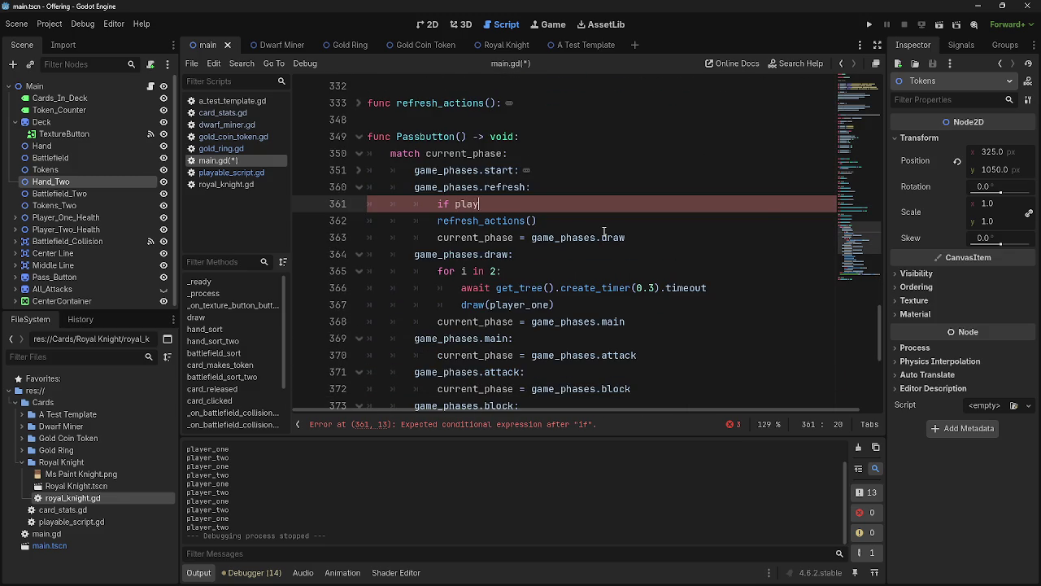
type("er_two")
key("BackSpace")
key("BackSpace")
key("BackSpace")
type("turn")
key("Return")
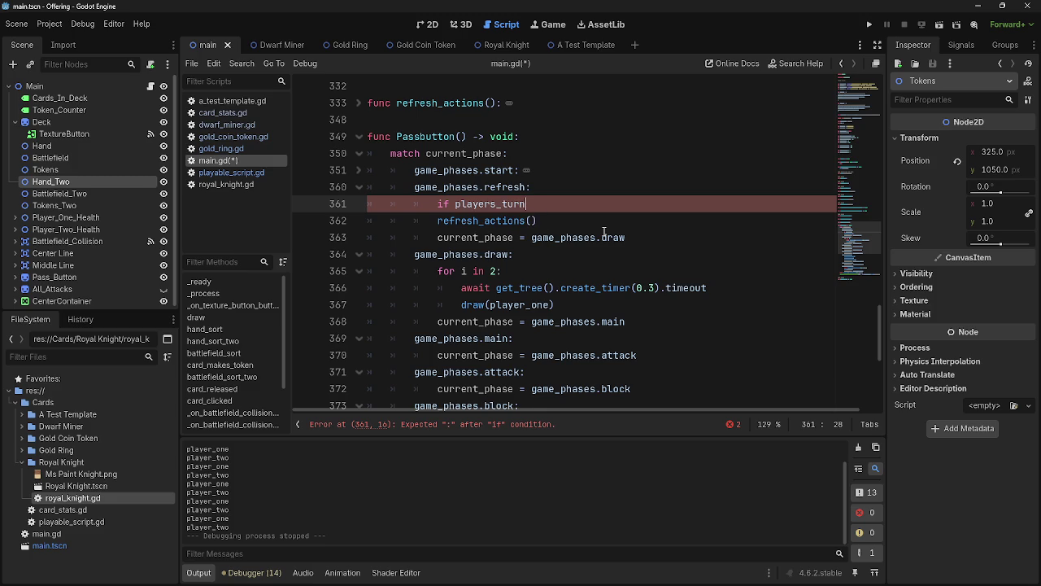
type(" = 0")
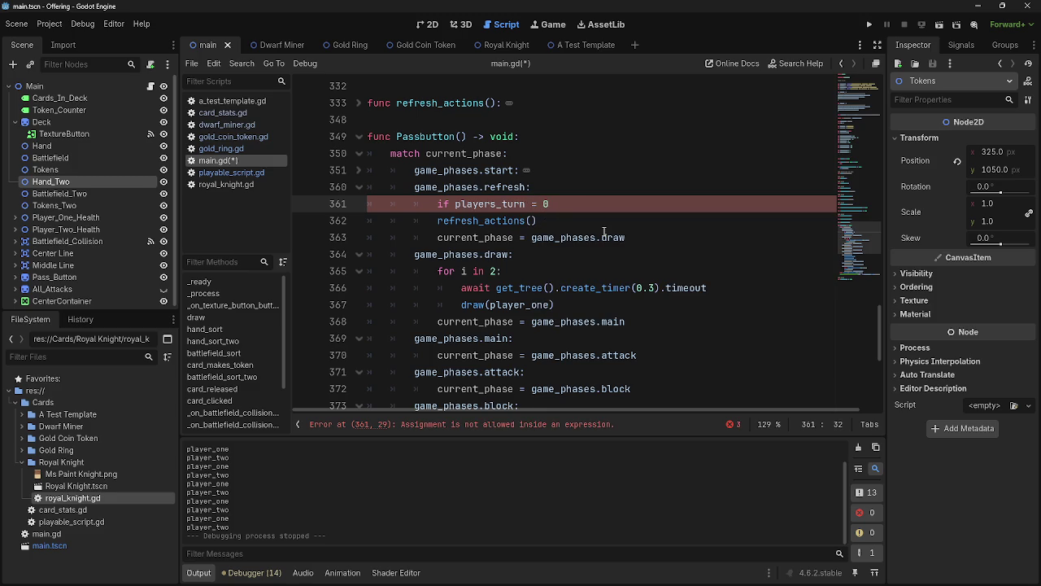
key("BackSpace")
key("BackSpace")
type("= ;")
key("BackSpace")
type("0")
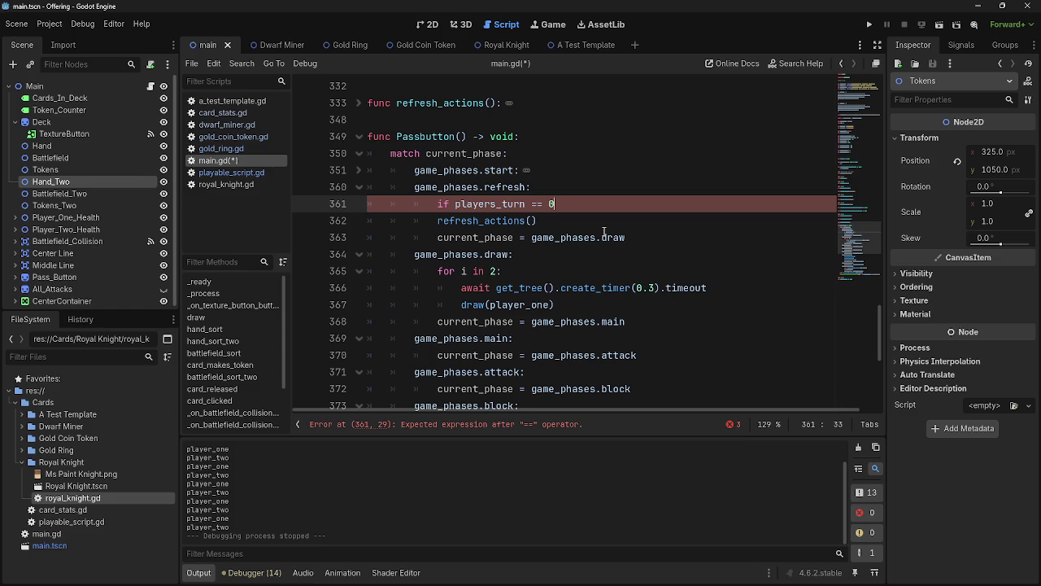
type(":")
- Indent refresh_actions() under the new condition and go to the flagged error line
left_click(432, 222)
key("Tab")
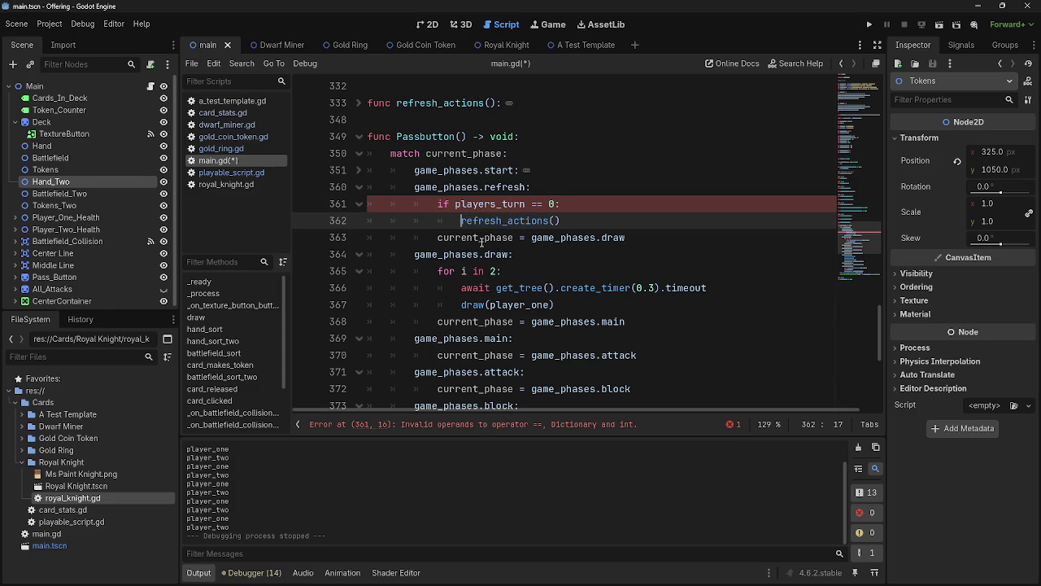
left_click(552, 432)
scroll(578, 323, "up", 20)
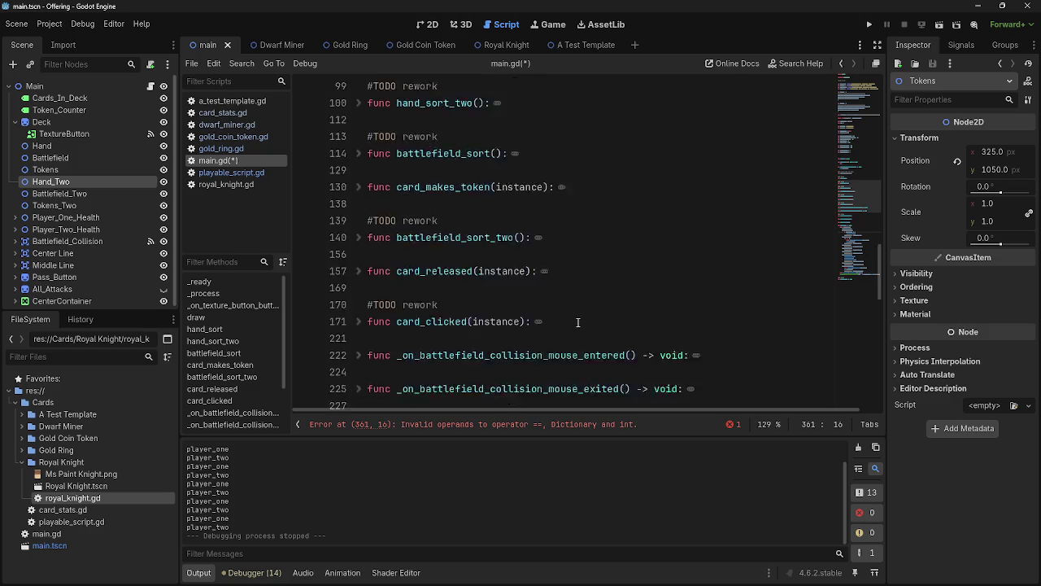
scroll(577, 323, "up", 2)
left_click(566, 257)
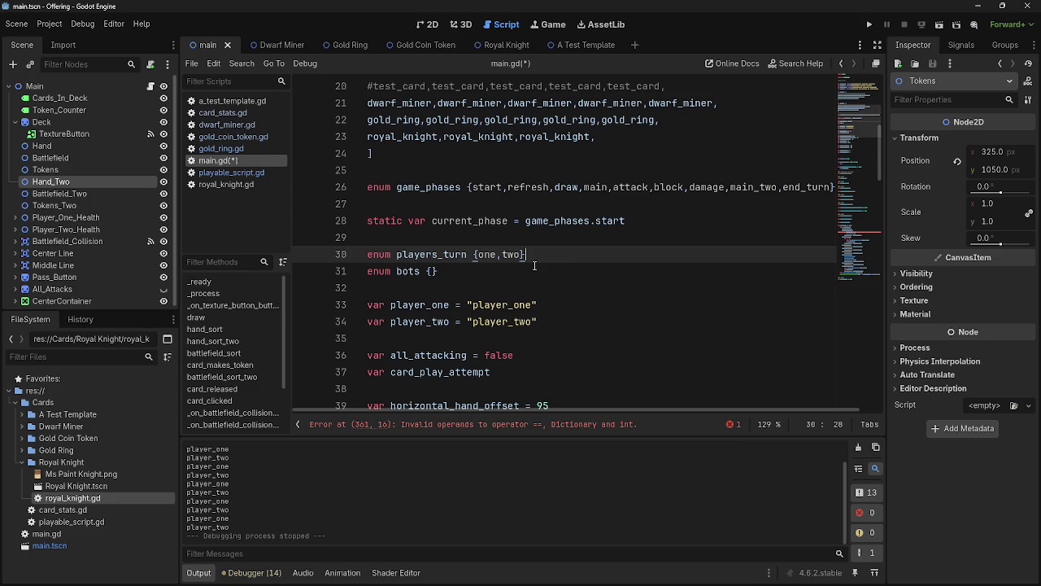
scroll(481, 346, "down", 10)
scroll(480, 345, "down", 3)
scroll(394, 333, "up", 10)
scroll(394, 334, "down", 3)
scroll(361, 221, "down", 2)
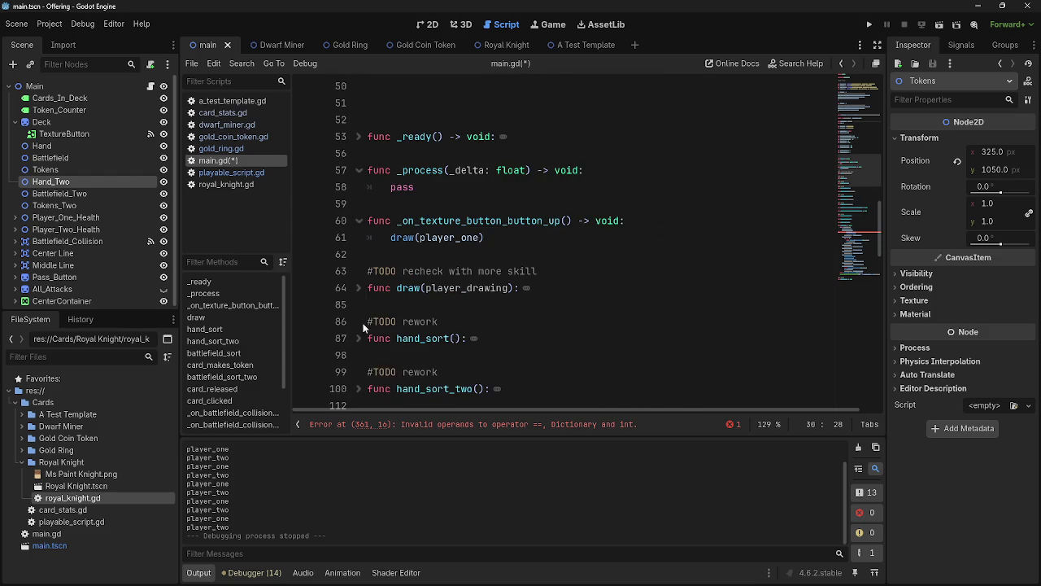
left_click(361, 295)
scroll(457, 324, "down", 2)
scroll(457, 324, "down", 3)
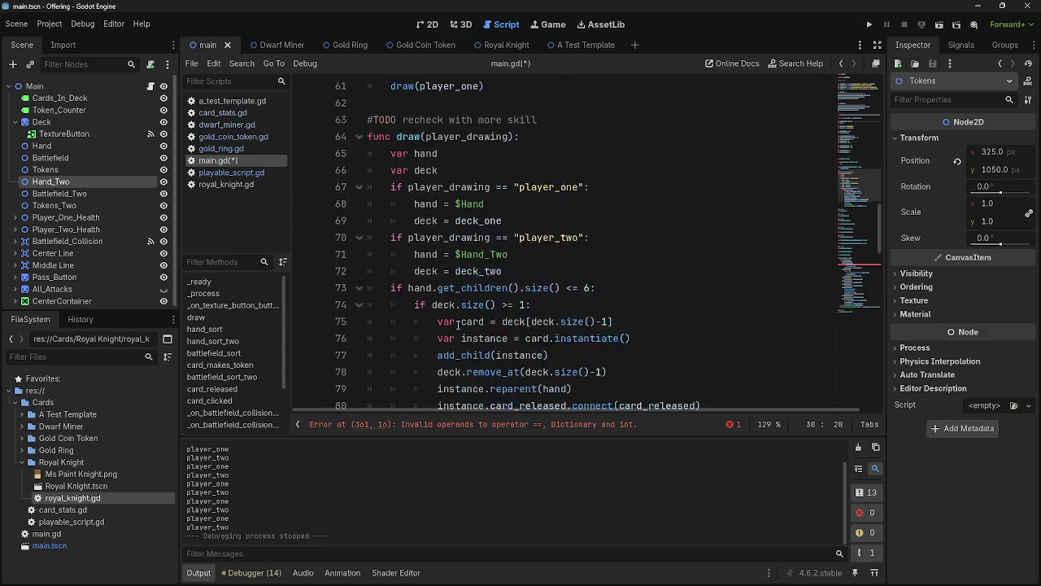
scroll(458, 323, "up", 2)
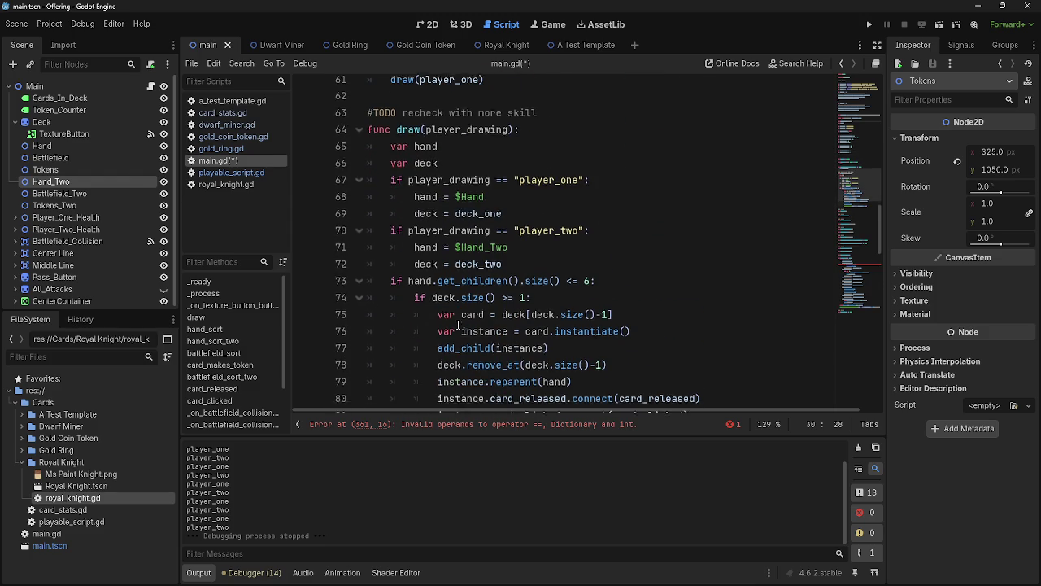
left_click(349, 134)
key("Right")
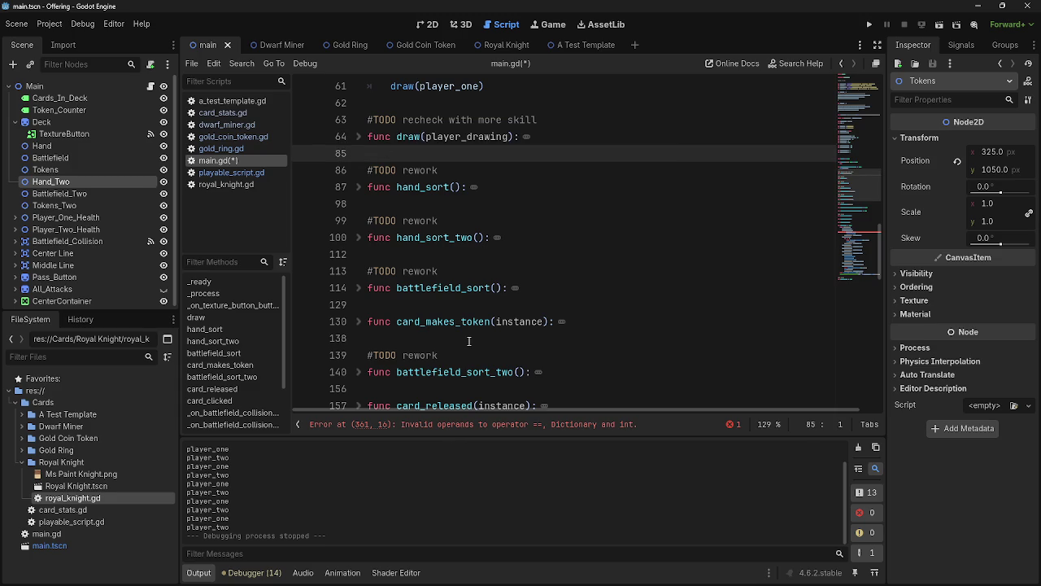
scroll(469, 341, "down", 10)
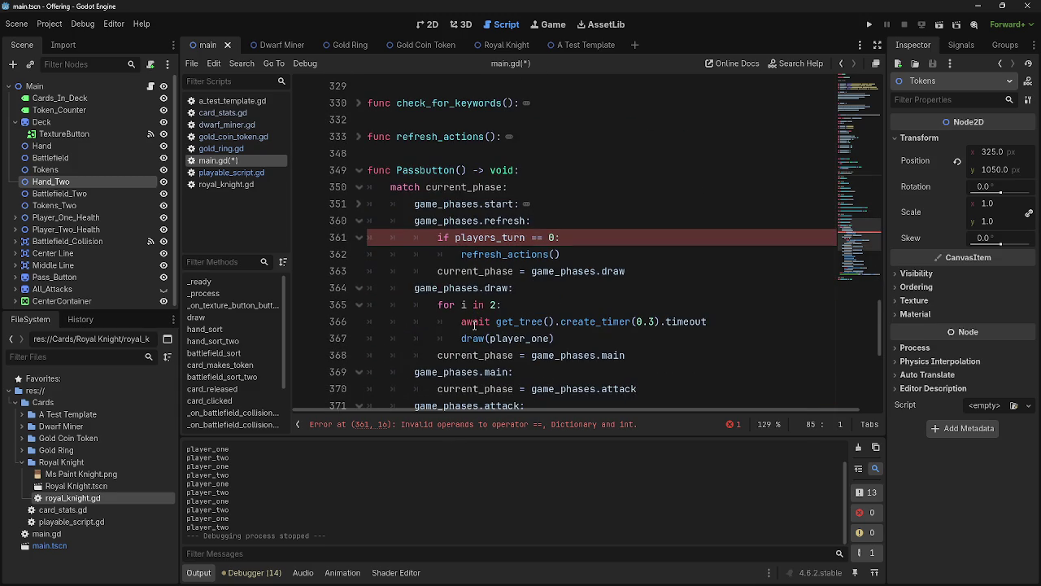
- Examine the players_turn == 0 condition on line 361
left_click(550, 237)
double_click(491, 237)
left_click(531, 237)
double_click(526, 236)
left_click(531, 237)
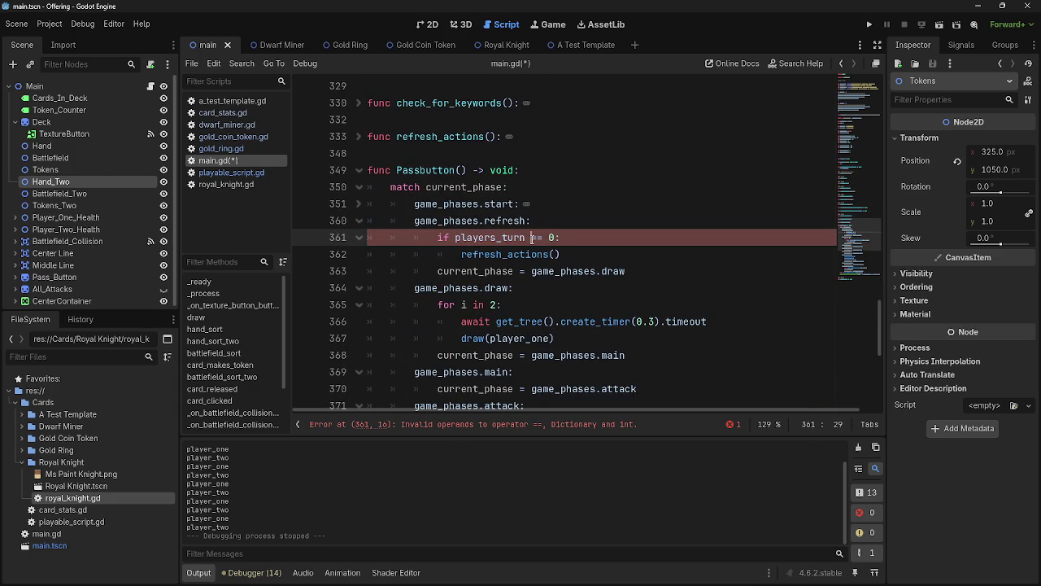
scroll(550, 235, "up", 15)
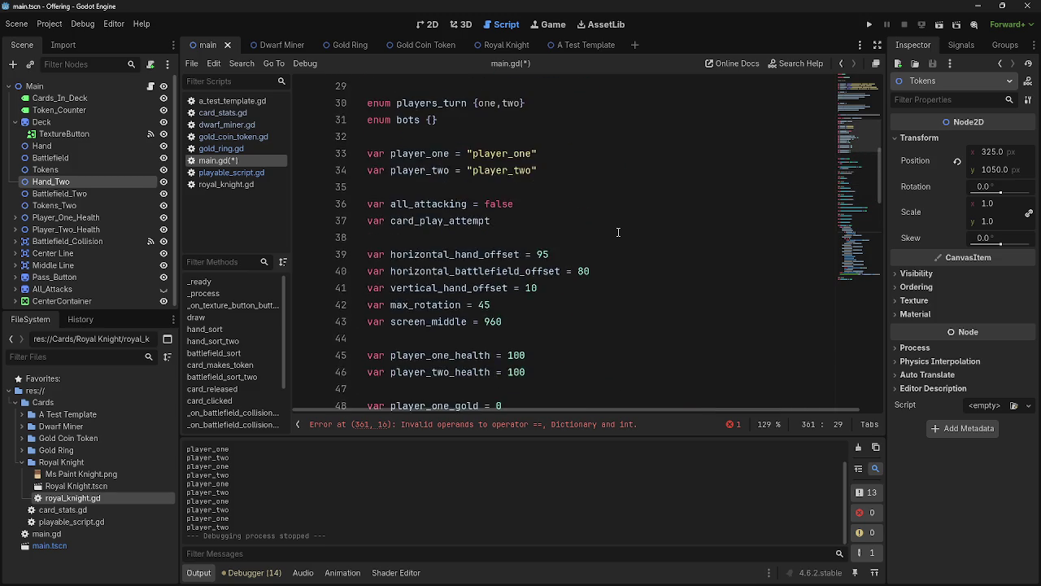
scroll(618, 232, "up", 3)
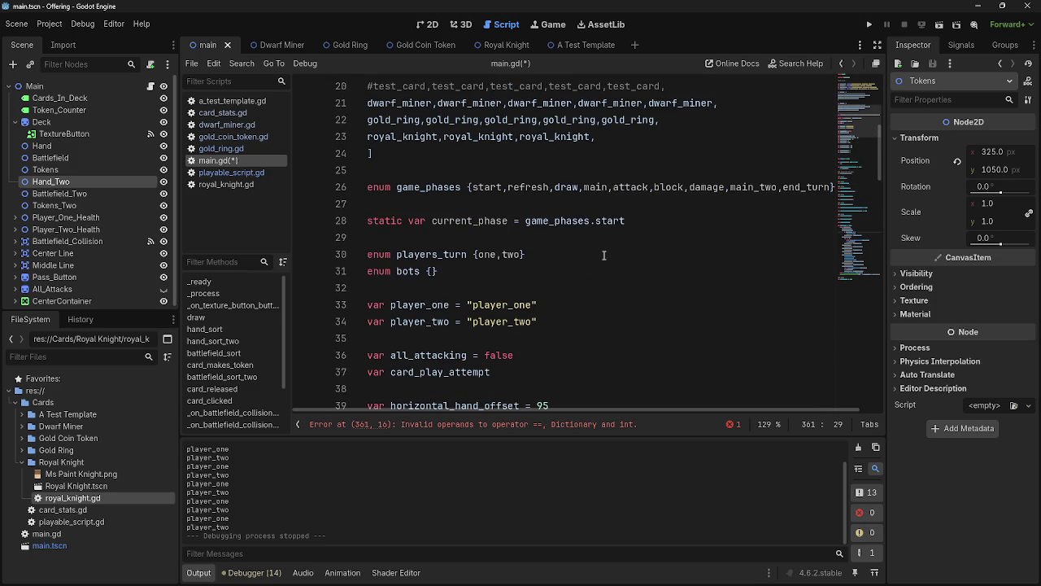
- Retype the closing brace of the players_turn enum
left_click(603, 257)
key("BackSpace")
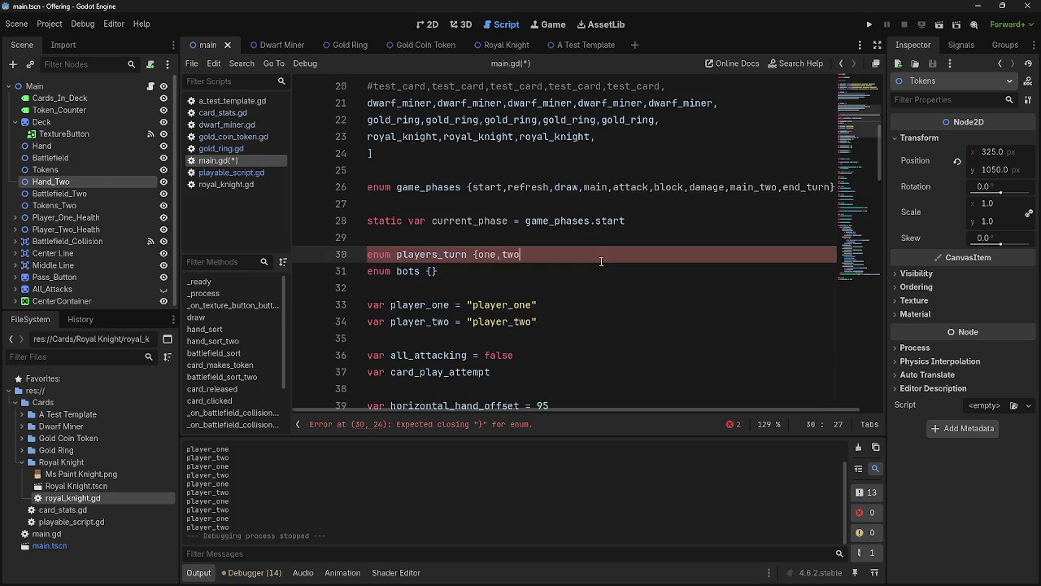
type("}")
left_click(610, 287)
key("alt+Tab")
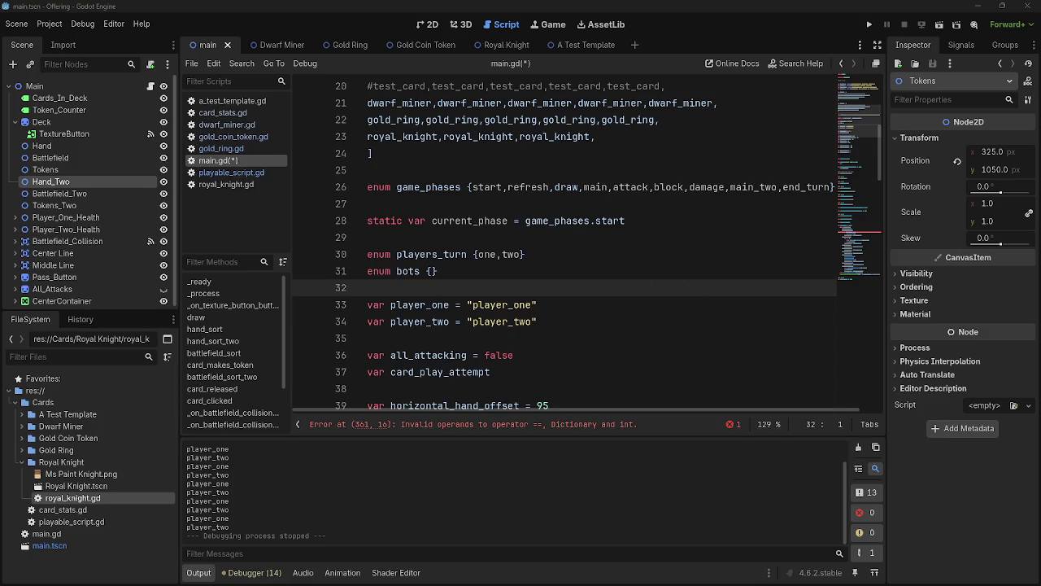
scroll(641, 332, "down", 10)
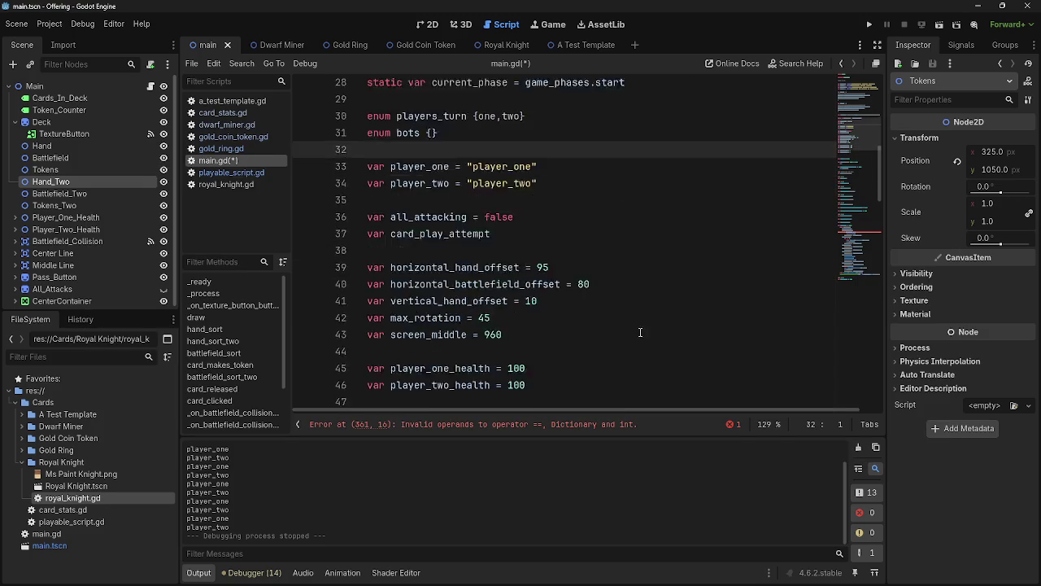
scroll(641, 332, "down", 15)
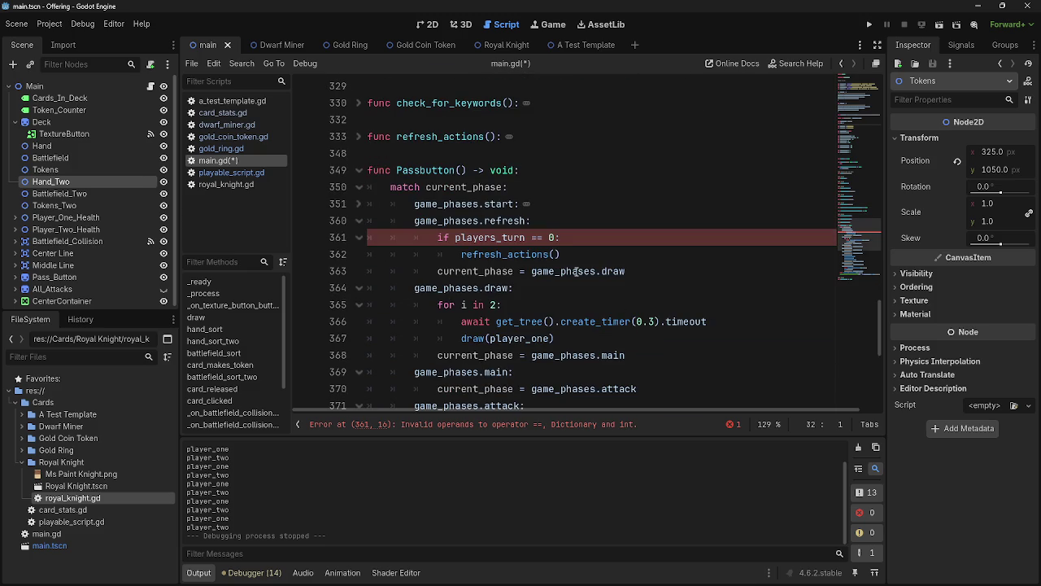
- Trim the line 361 condition to 'if players_turn:'
left_click(553, 237)
key("BackSpace")
key("BackSpace")
key("BackSpace")
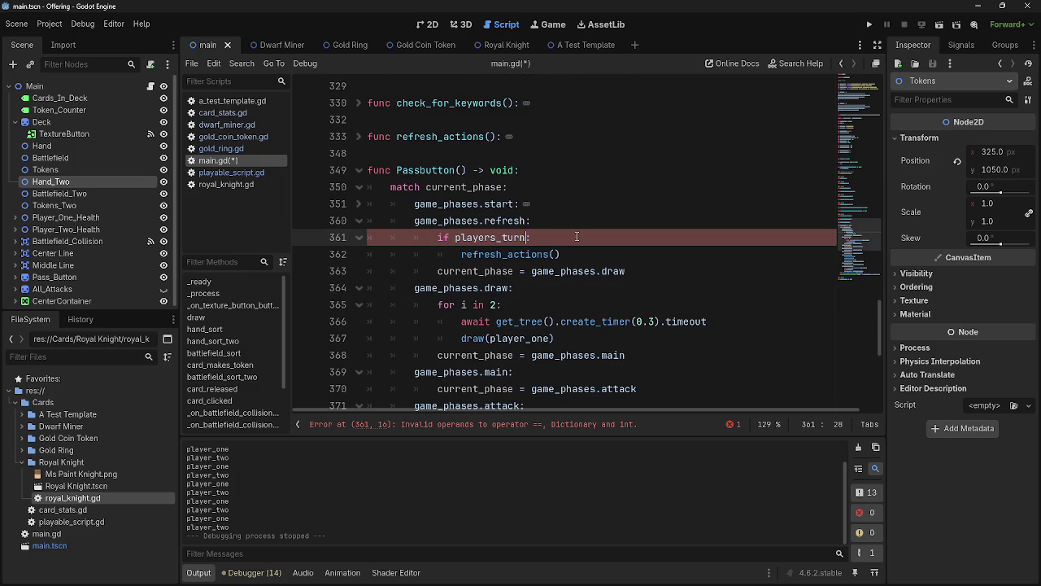
key("End")
left_click(529, 237)
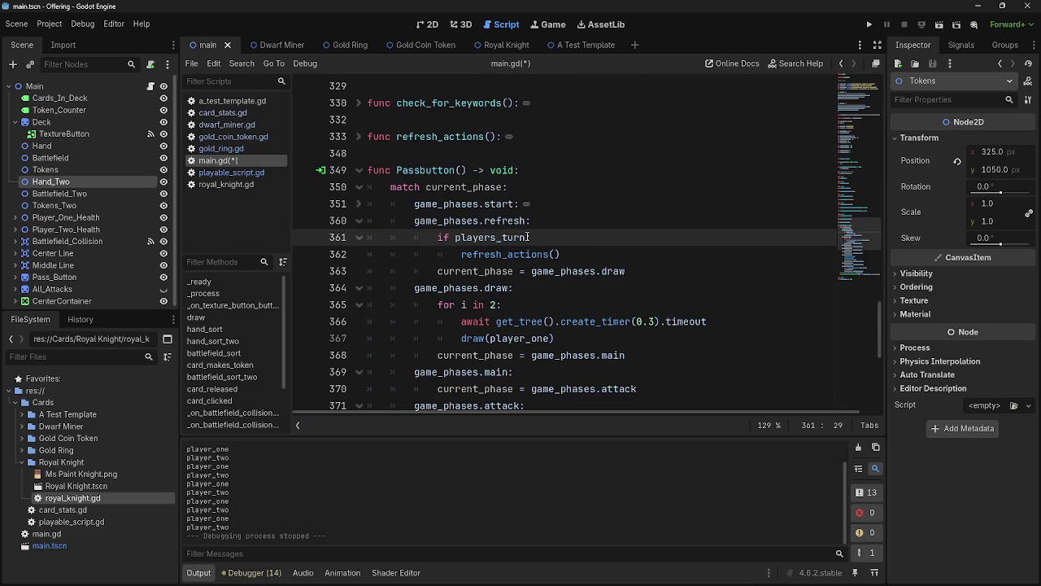
left_click(573, 220)
- Unfold _ready() and start typing print(players_turn) on a new first line
scroll(573, 221, "up", 20)
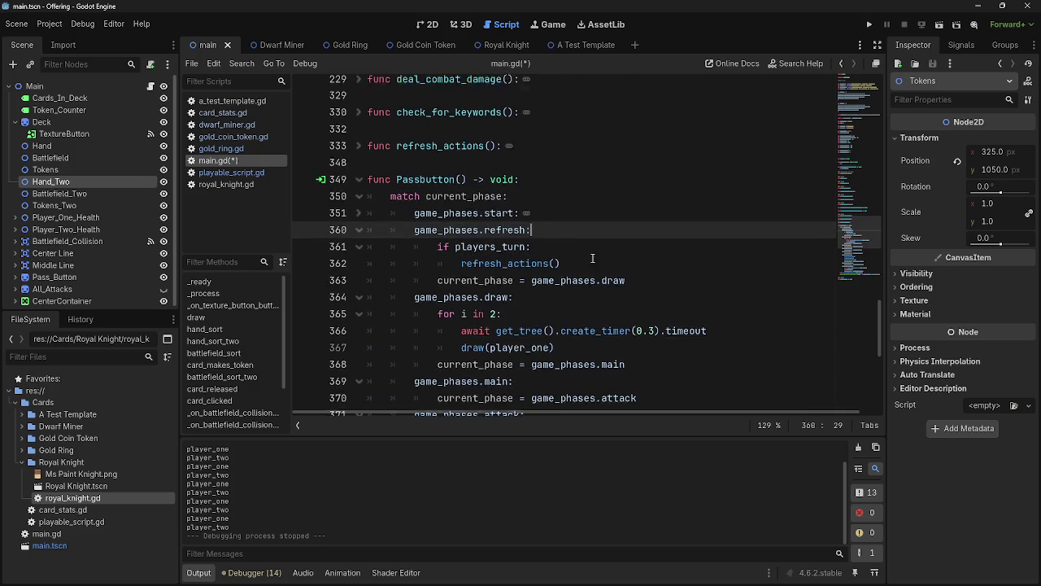
scroll(604, 291, "up", 7)
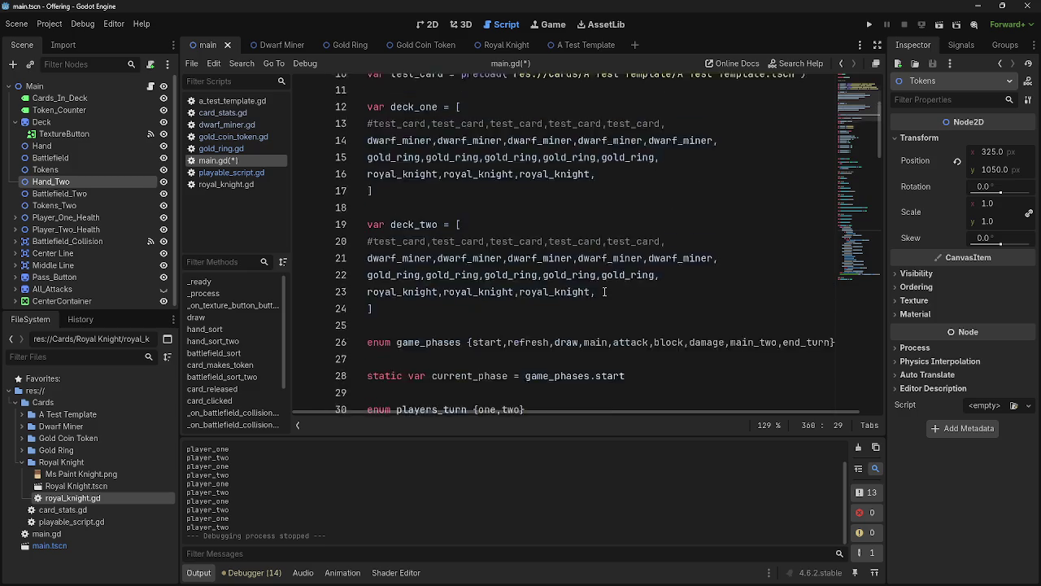
scroll(387, 256, "down", 5)
scroll(387, 256, "down", 8)
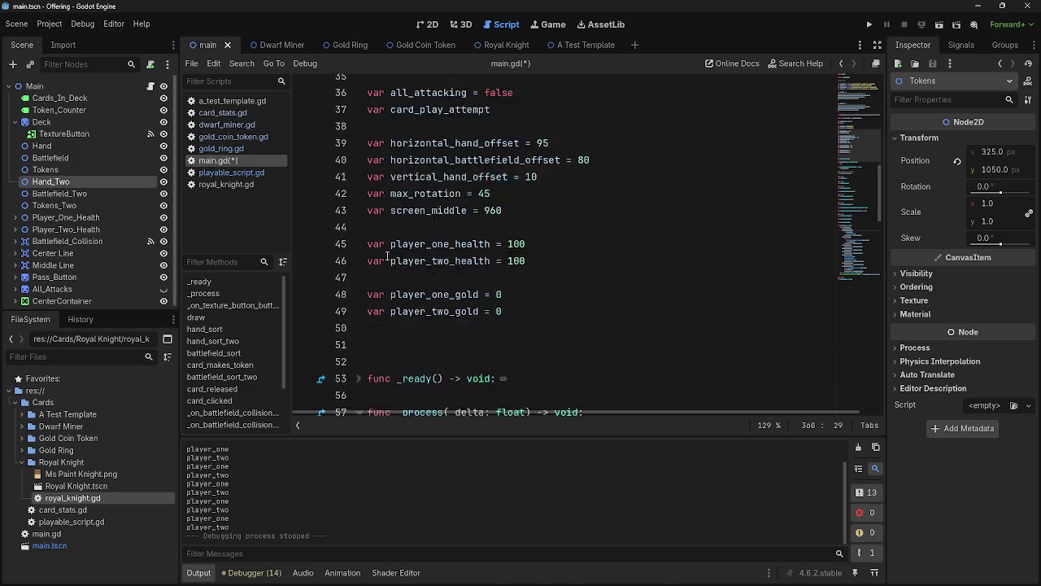
left_click(566, 158)
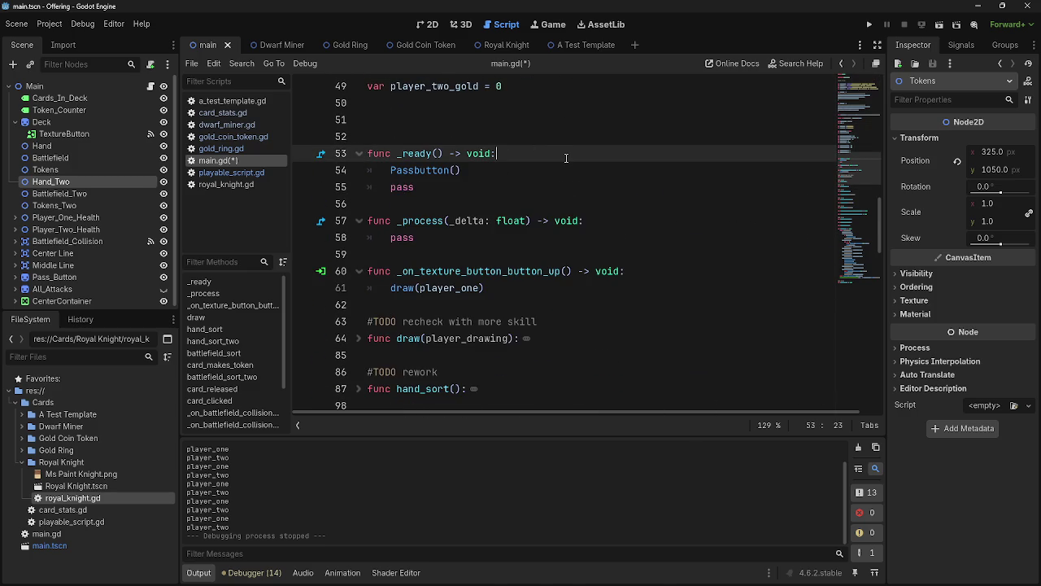
key("Return")
type("print(pl")
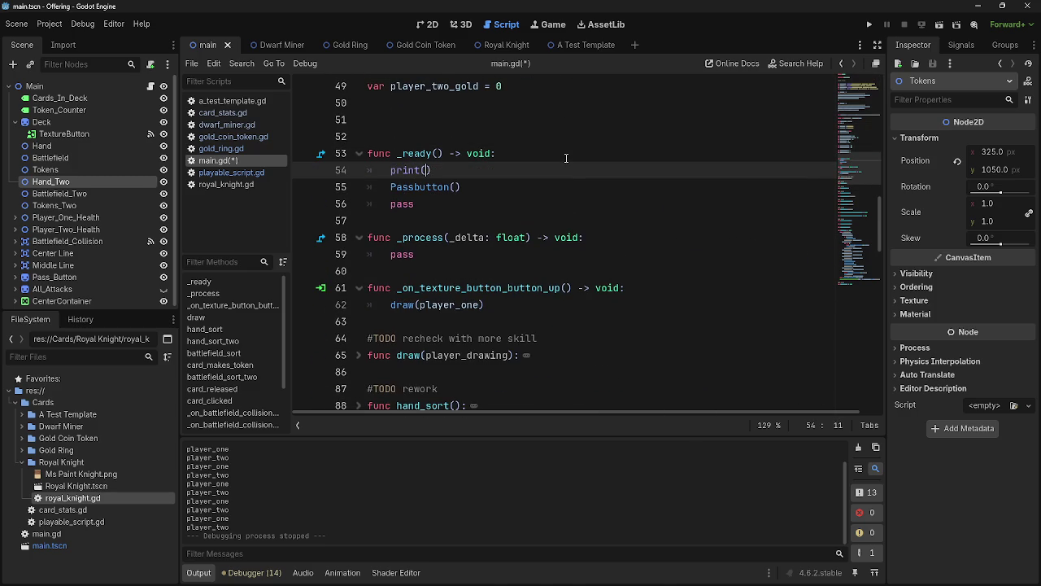
type("ayers_turn")
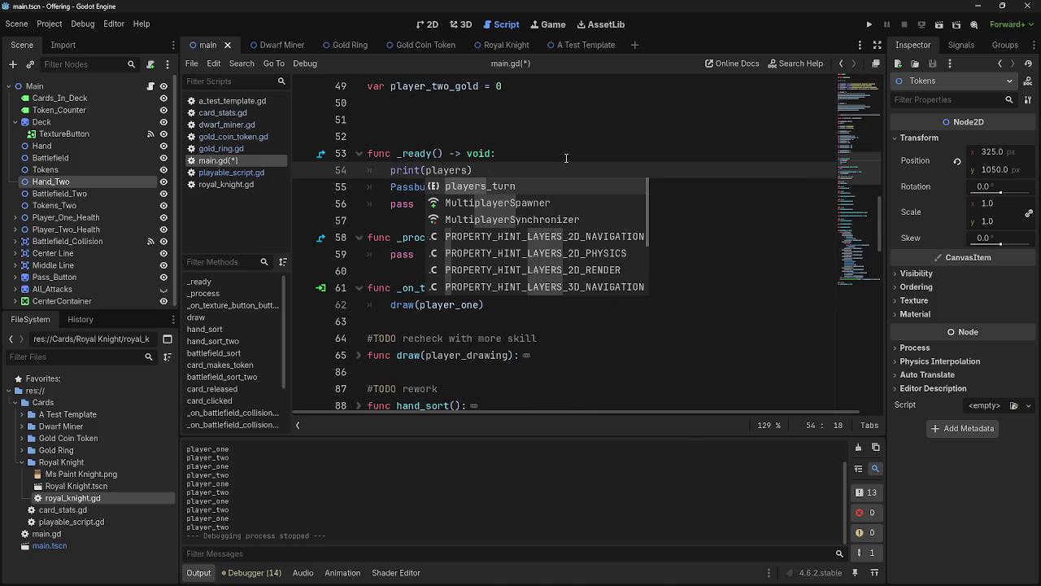
- Run the project to print players_turn, then delete the print line from _ready()
left_click(868, 24)
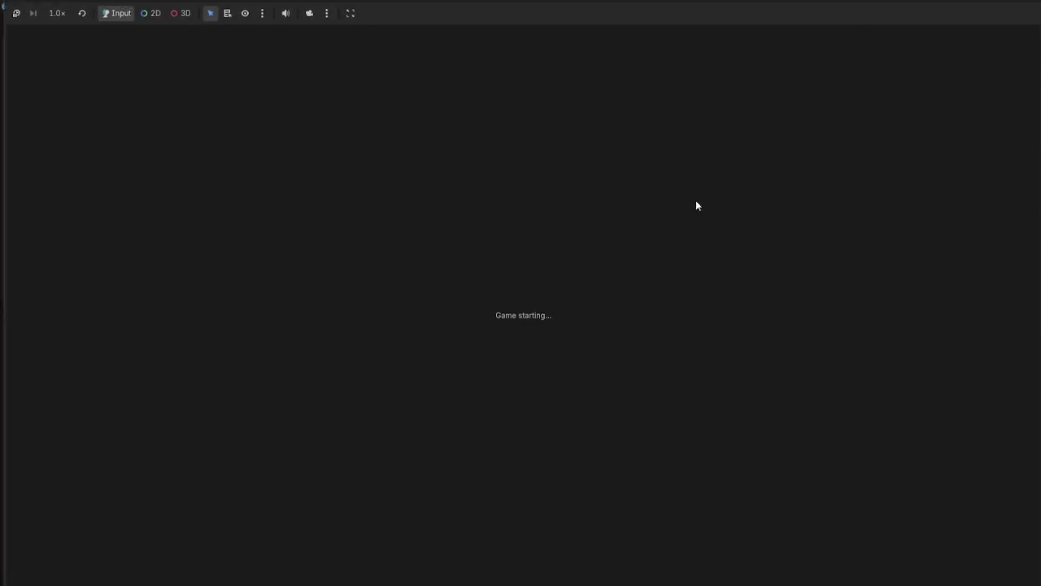
key("alt+Tab")
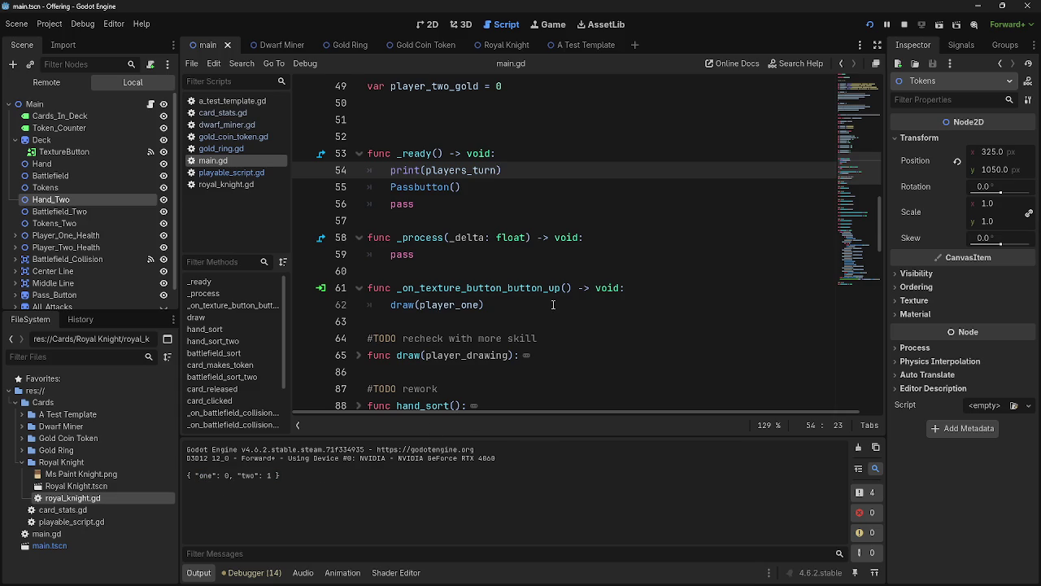
scroll(553, 304, "up", 3)
scroll(547, 310, "down", 10)
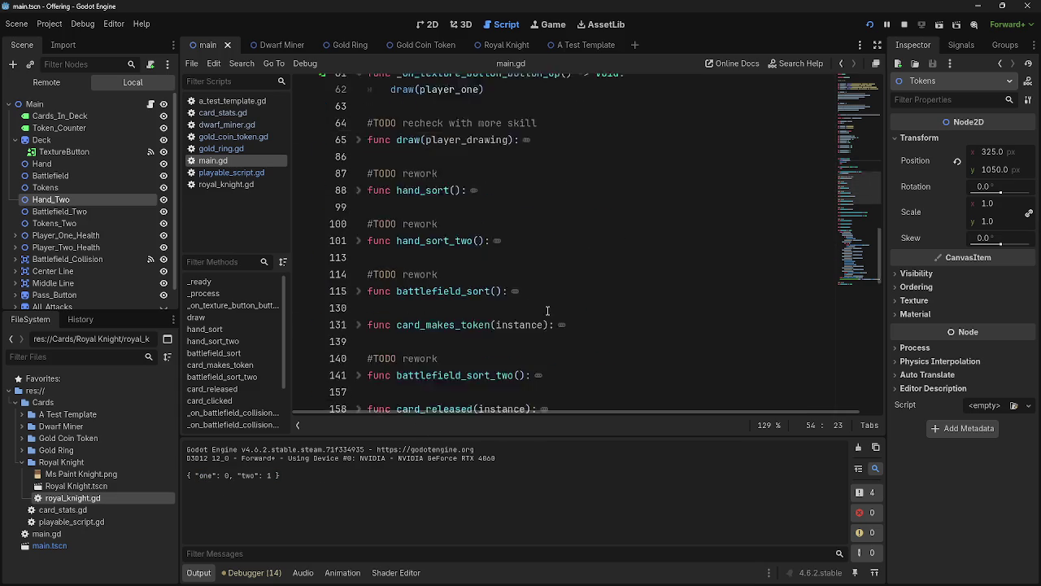
key("ctrl+shift+Left")
key("ctrl+shift+Left")
key("ctrl+shift+Left")
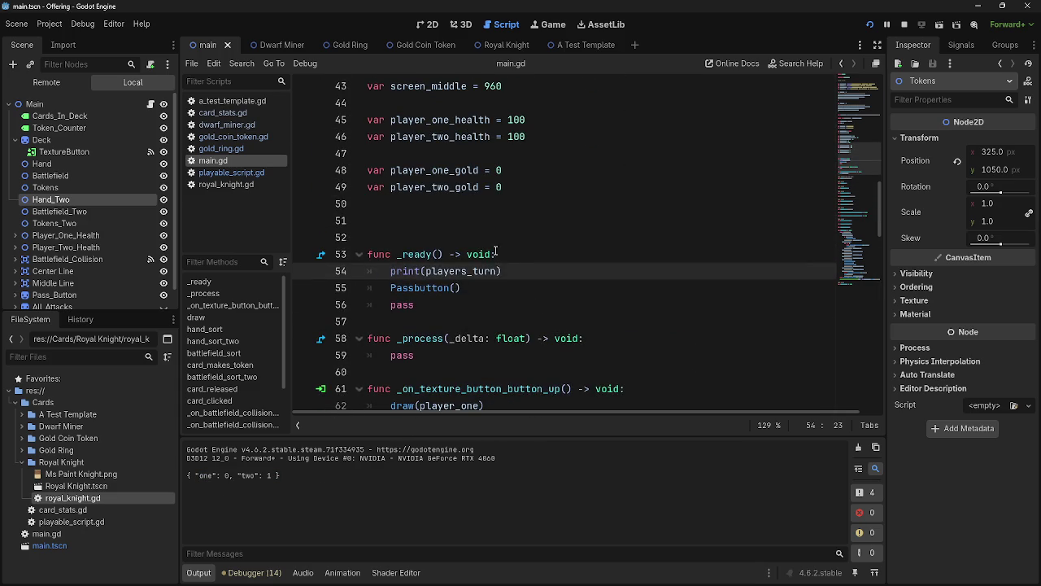
key("BackSpace")
key("BackSpace")
- Inspect refresh_actions, players_turn and game_phases.draw on lines 361–363
scroll(542, 335, "down", 20)
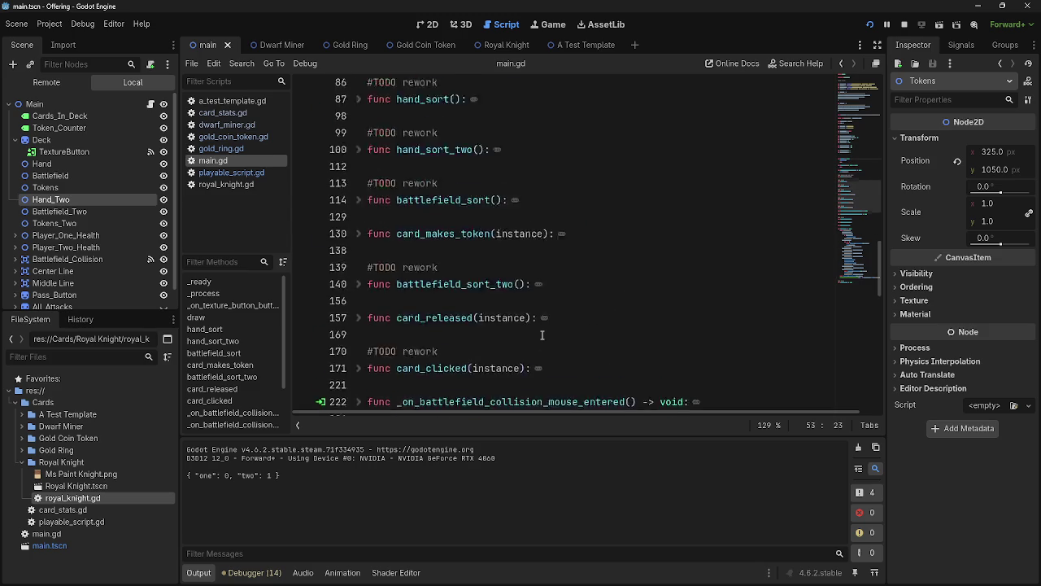
scroll(542, 335, "up", 3)
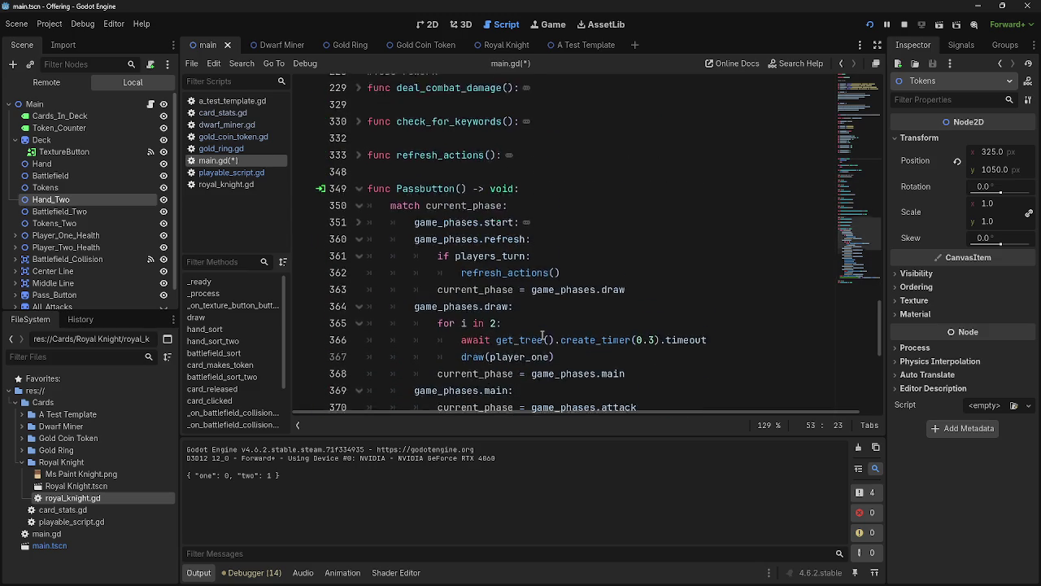
double_click(504, 305)
double_click(505, 289)
scroll(505, 289, "down", 1)
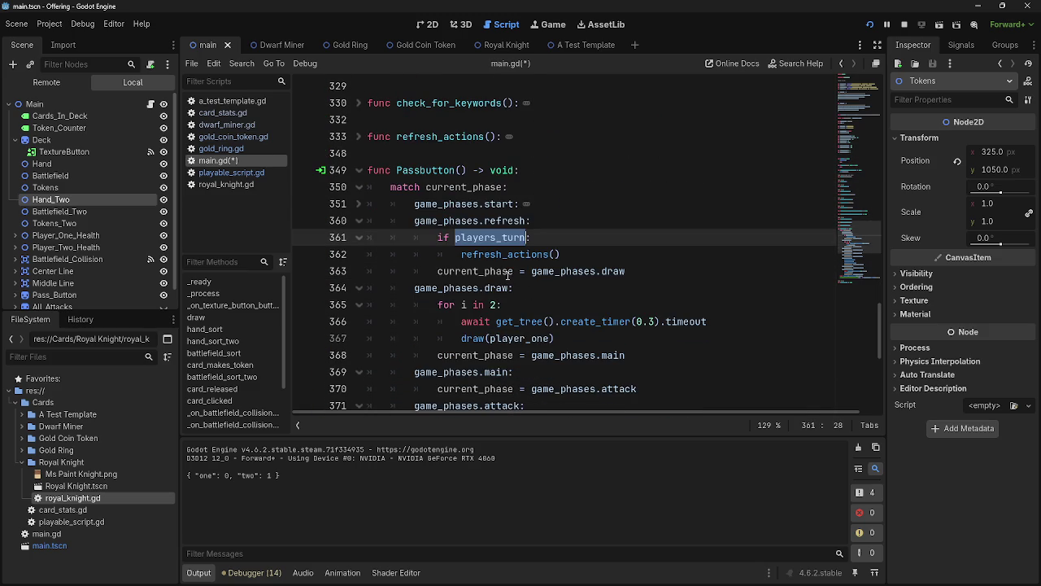
double_click(489, 272)
left_click(556, 271)
double_click(613, 271)
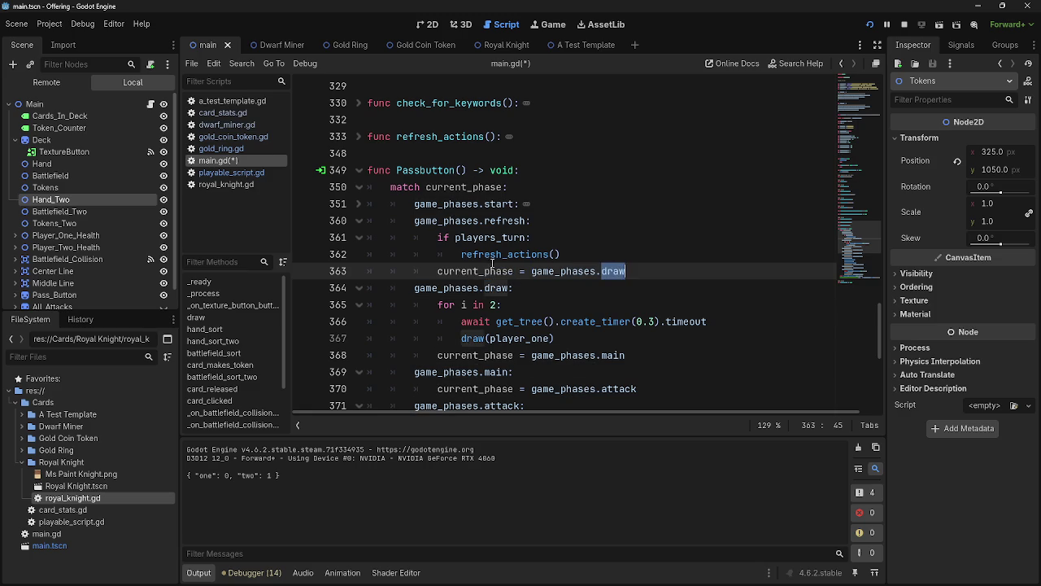
left_click(615, 237)
scroll(615, 310, "up", 6)
scroll(615, 310, "up", 10)
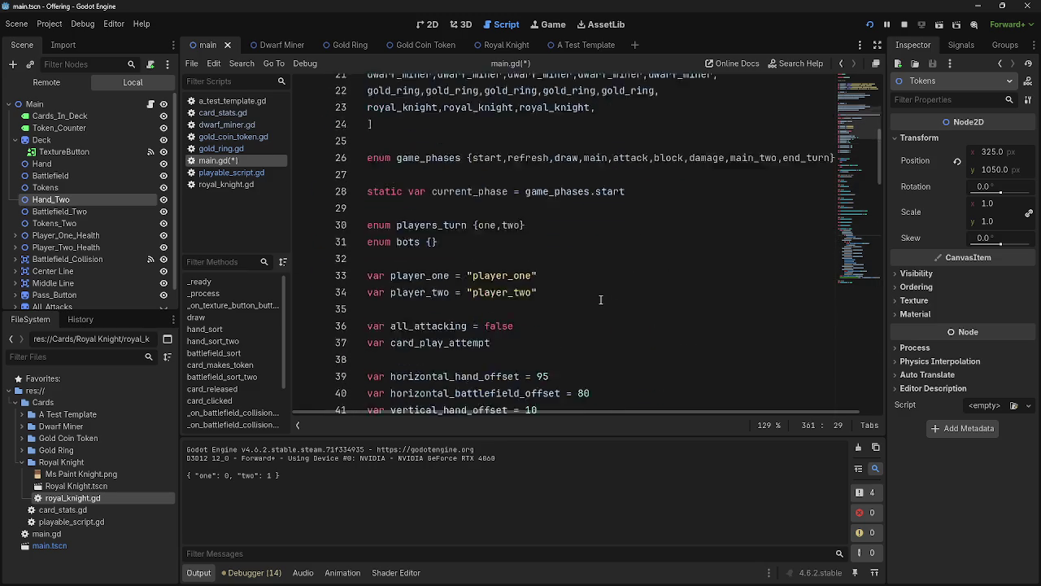
- Add empty lines below the bots enum declaration
scroll(572, 296, "down", 1)
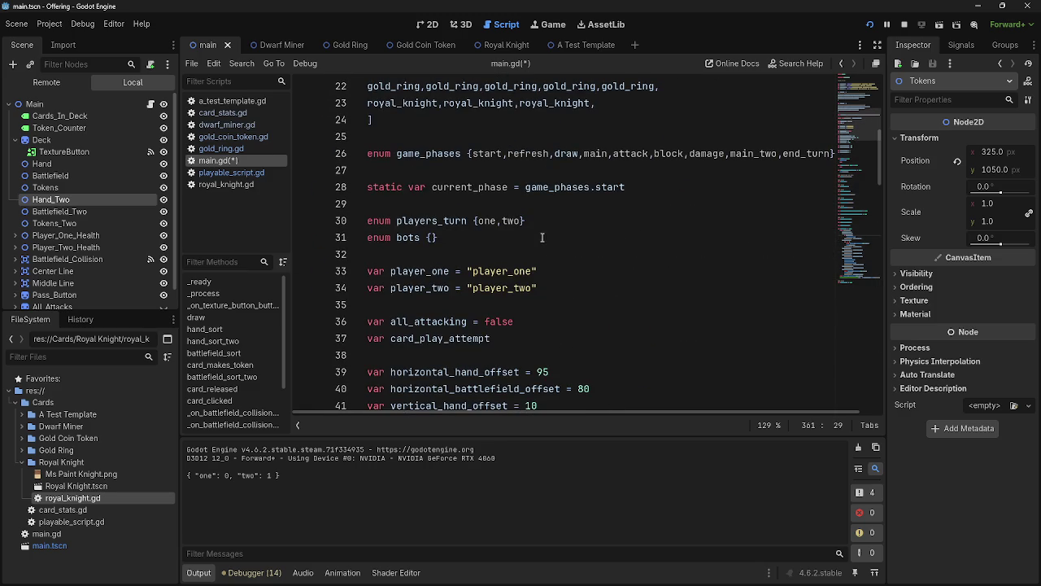
left_click(567, 221)
key("Return")
key("ctrl+z")
left_click(570, 239)
key("Return")
key("Return")
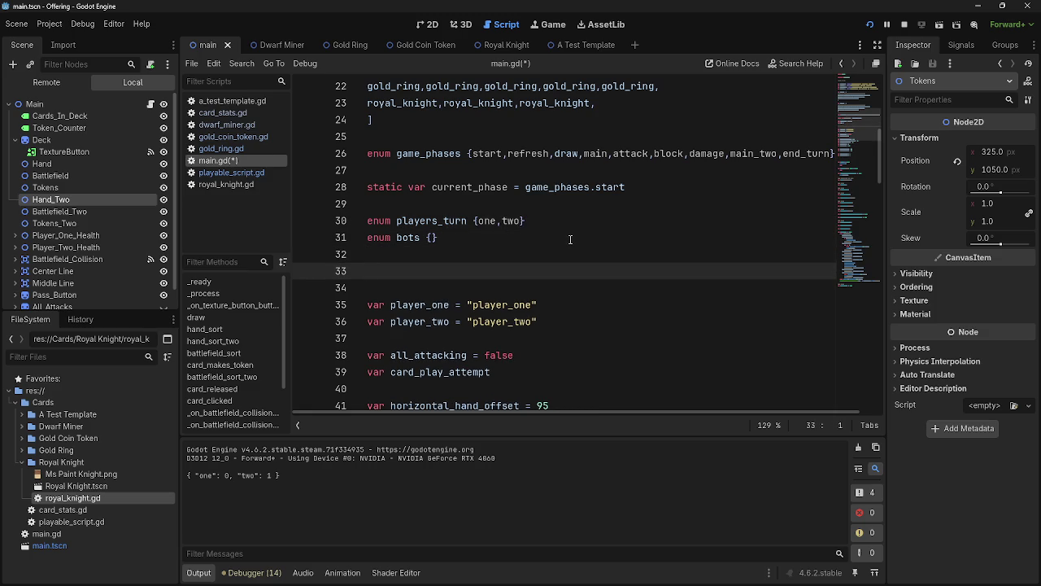
- Type 'var players_turn' on line 33, then delete the name since it clashes with the enum
type("var game")
type("_phas")
key("BackSpace")
key("BackSpace")
key("BackSpace")
type("pl")
key("BackSpace")
type("layers_")
type("turn")
key("BackSpace")
type("n")
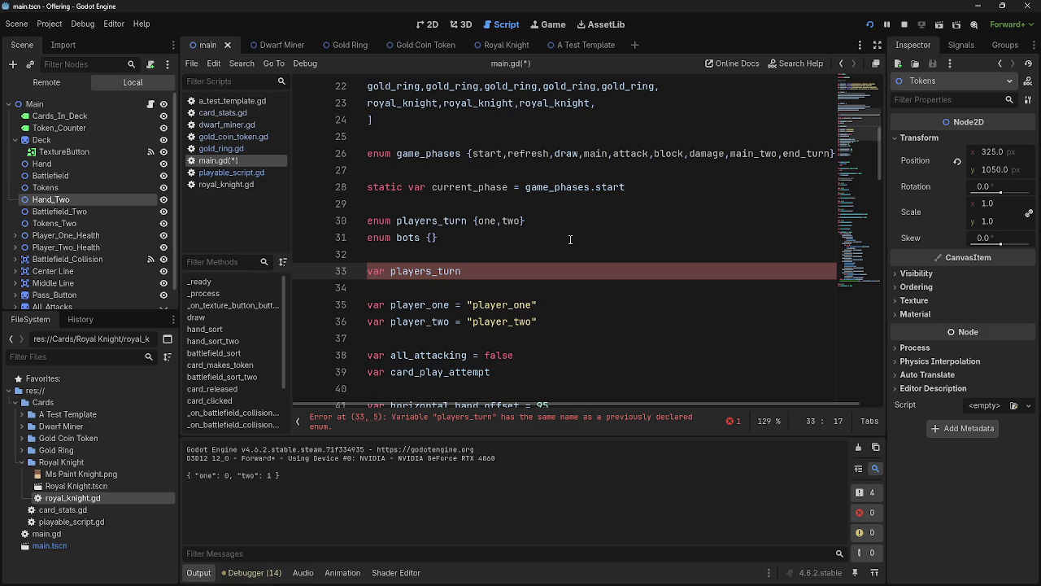
key("ctrl+BackSpace")
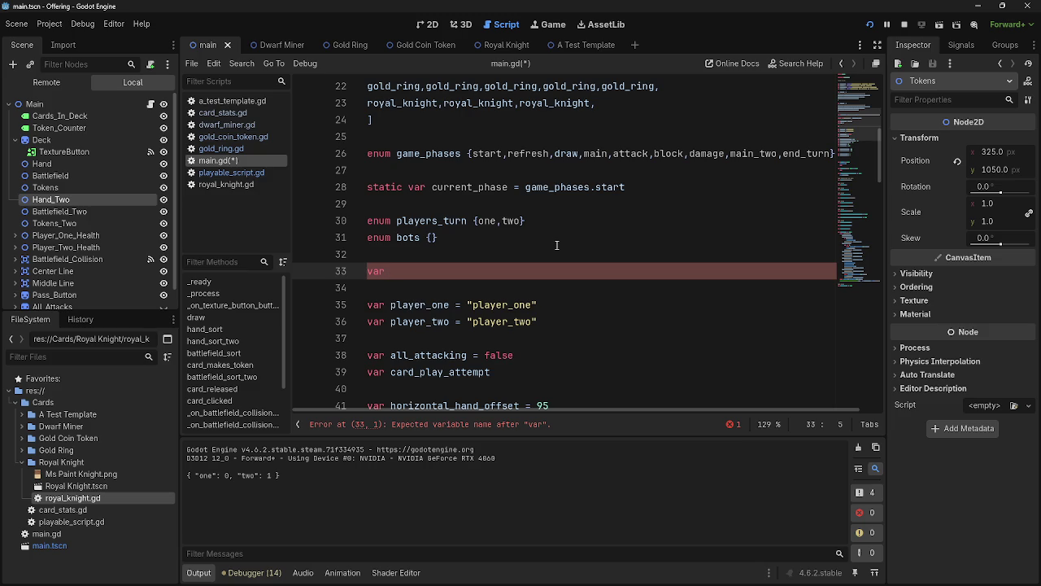
left_click(403, 251)
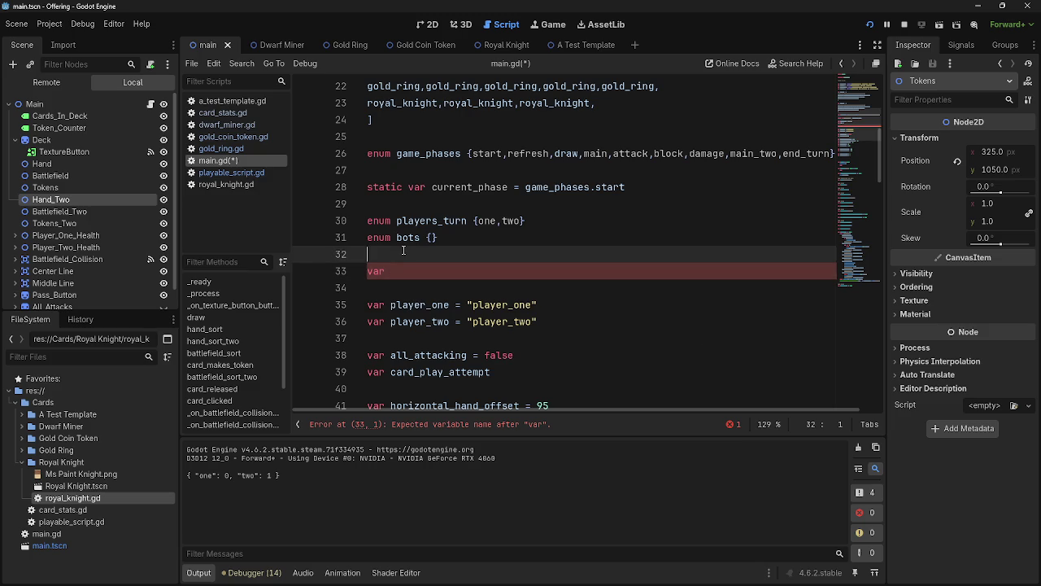
- Add an empty line below the player_one and player_two variable lines
left_click(398, 271)
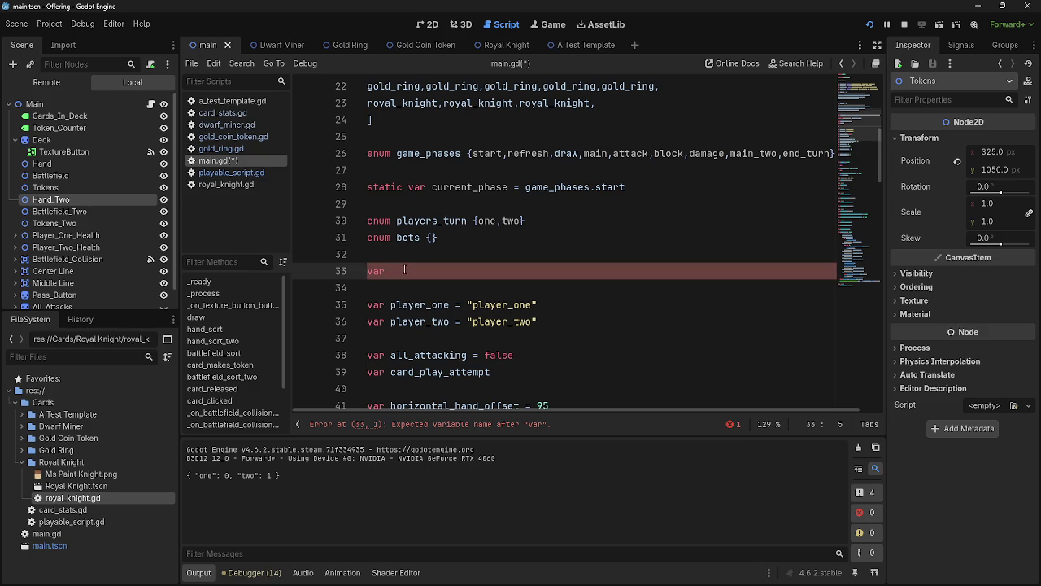
scroll(405, 270, "down", 2)
scroll(404, 271, "up", 1)
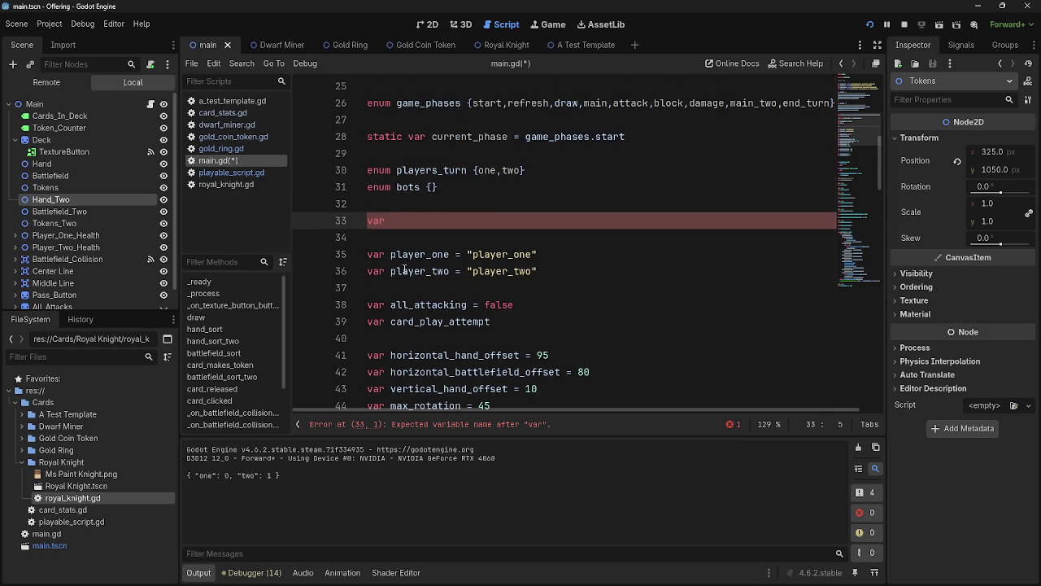
scroll(404, 270, "down", 2)
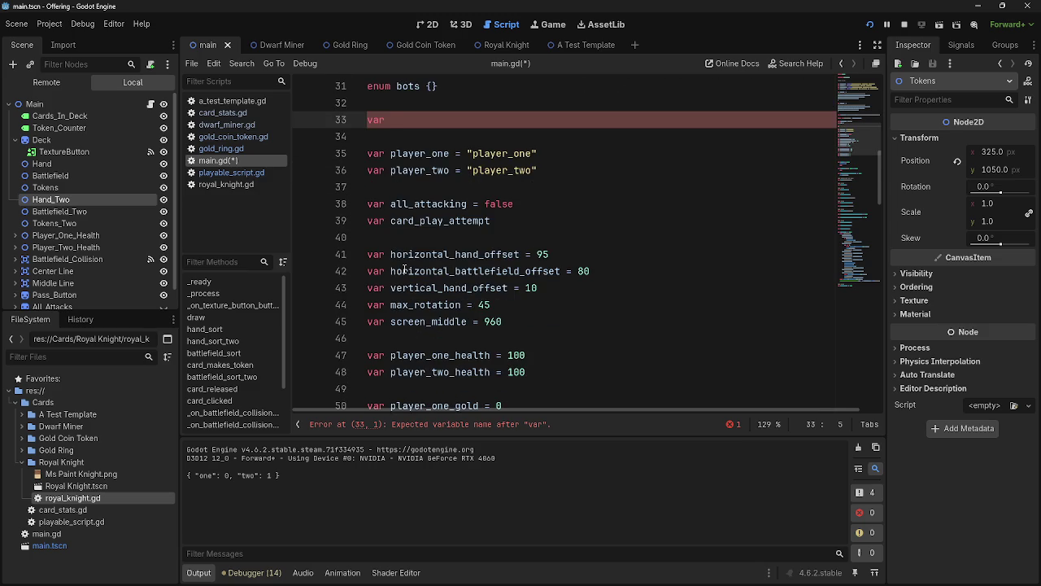
scroll(405, 270, "down", 2)
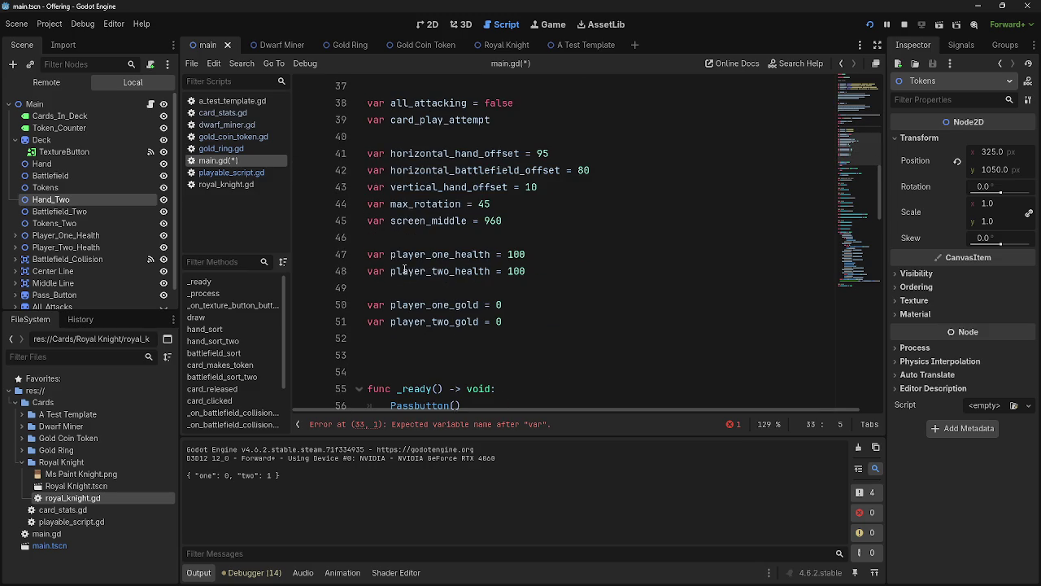
scroll(404, 270, "up", 2)
mouse_move(538, 170)
left_mouse_down()
mouse_move(368, 170)
mouse_move(368, 153)
mouse_move(394, 197)
mouse_move(415, 300)
left_mouse_up()
scroll(473, 302, "down", 2)
left_click(473, 301)
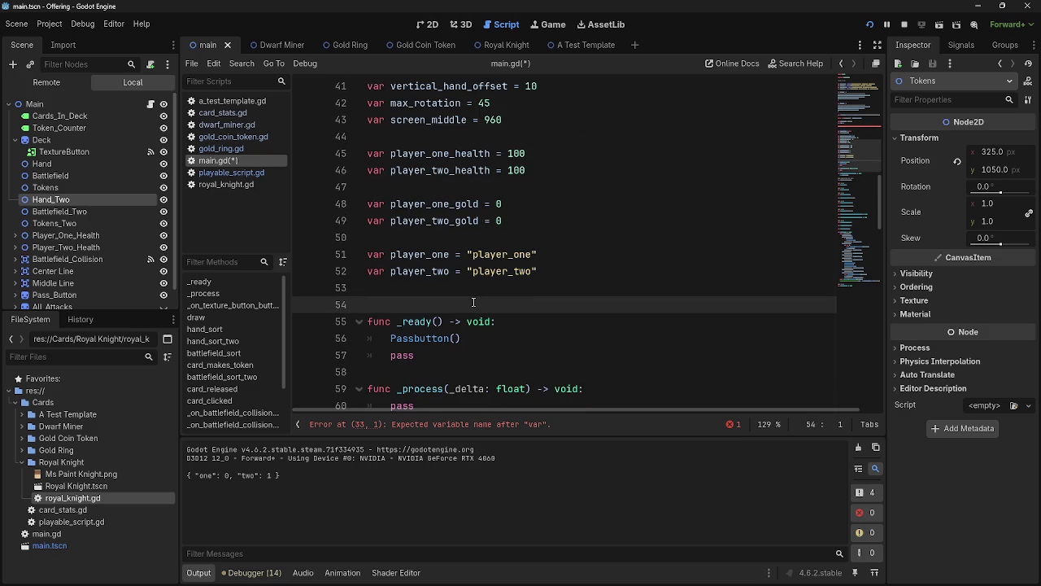
key("Return")
- Delete blank line 34 so the var declaration on line 33 has nothing below it
scroll(473, 302, "up", 2)
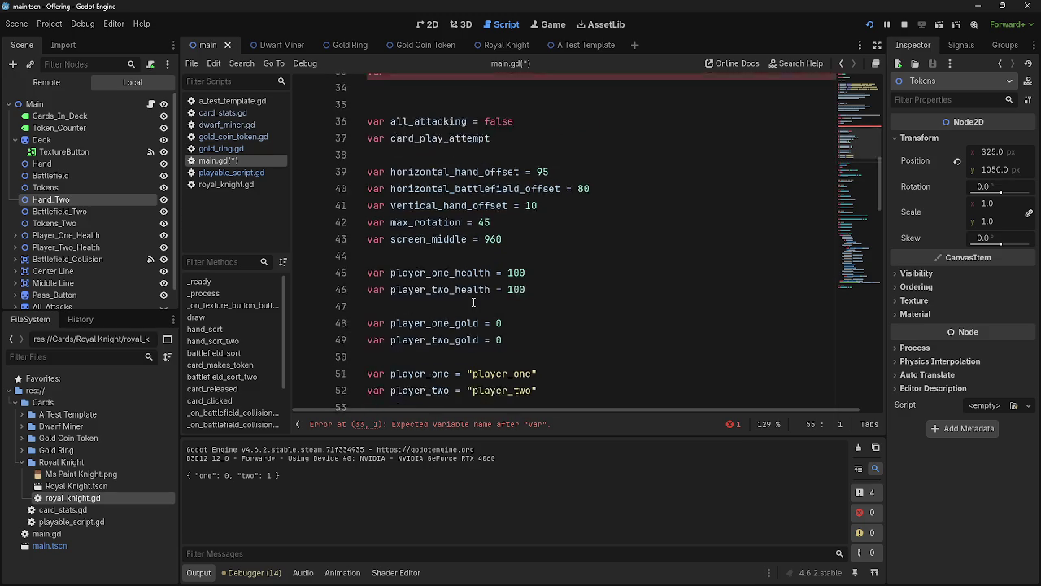
scroll(473, 301, "up", 2)
scroll(474, 302, "up", 4)
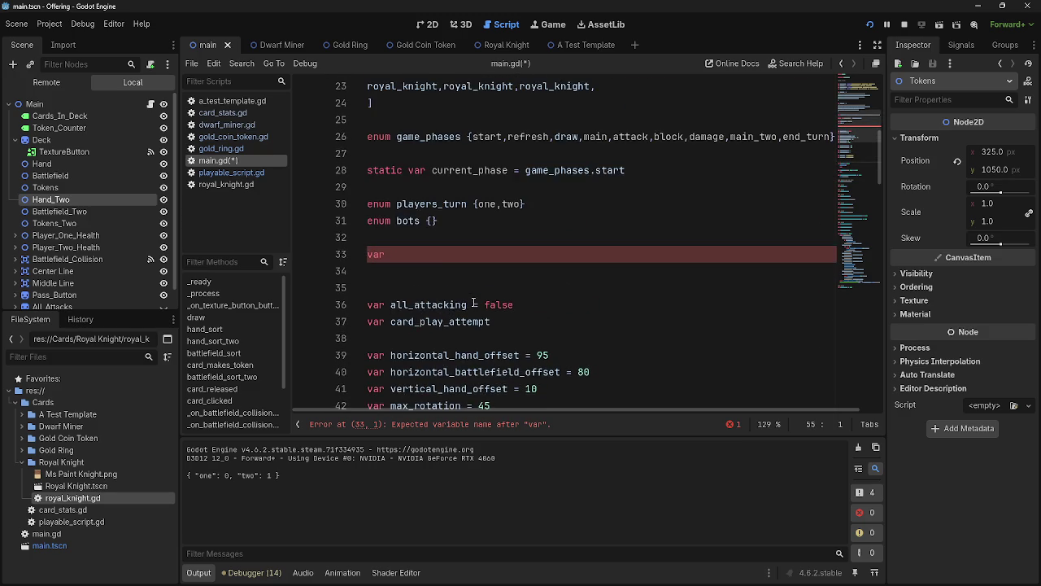
left_click(389, 318)
key("BackSpace")
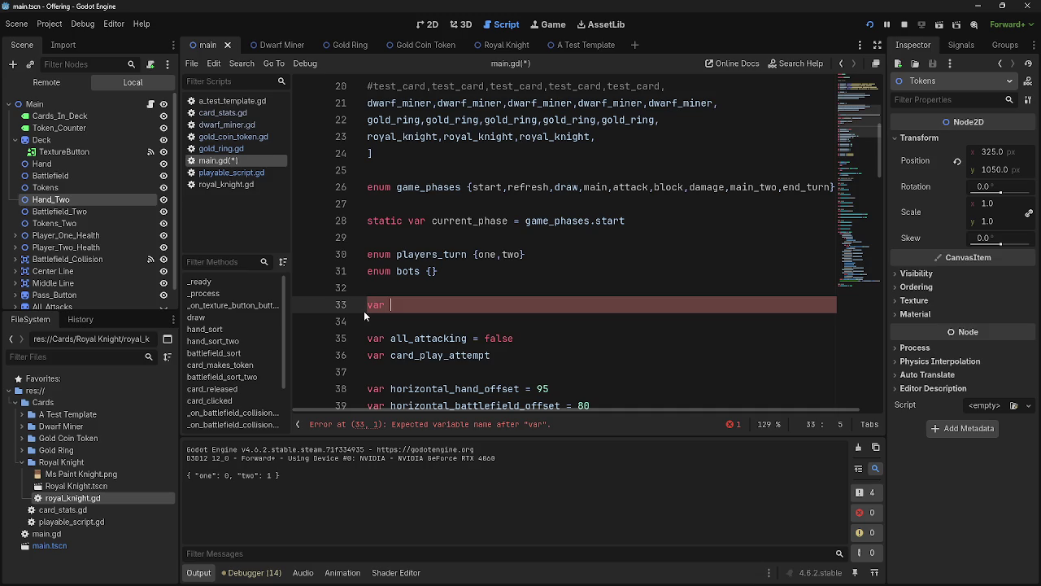
key("alt+Tab")
scroll(533, 330, "down", 2)
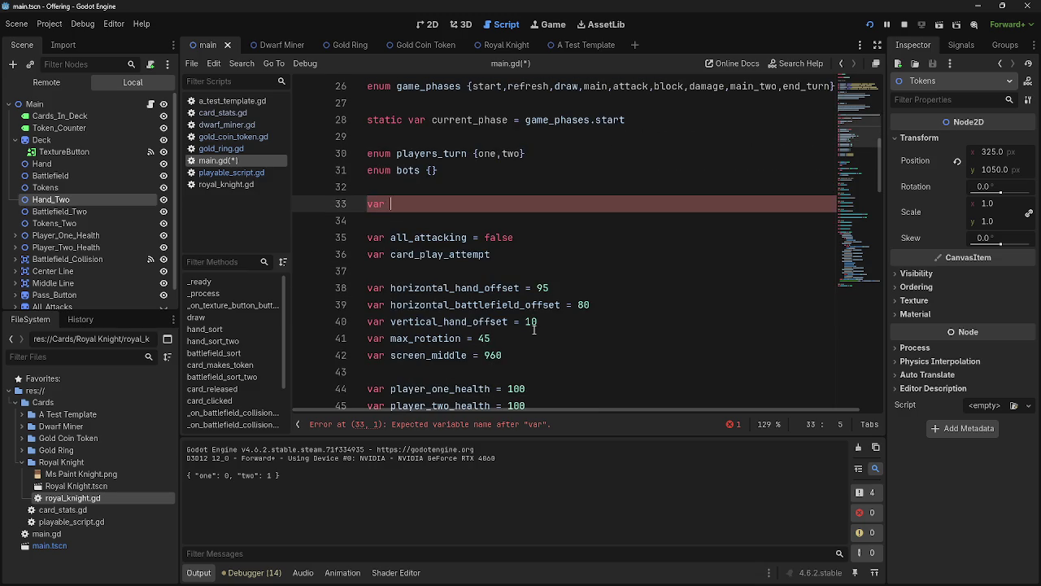
scroll(533, 329, "down", 2)
scroll(533, 330, "up", 5)
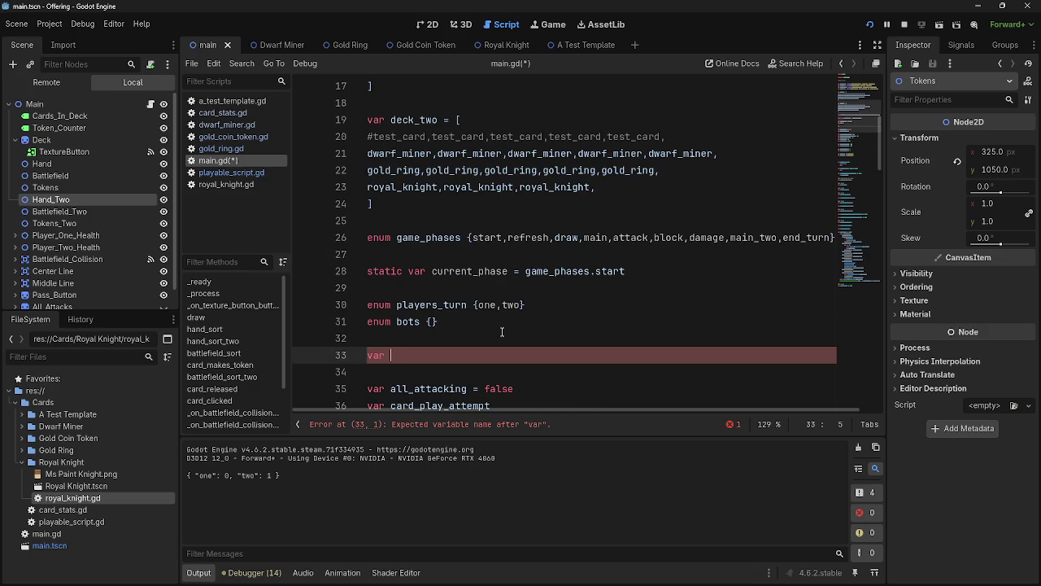
- Review the current_phase, players_turn and bots declarations on lines 28–31
double_click(557, 270)
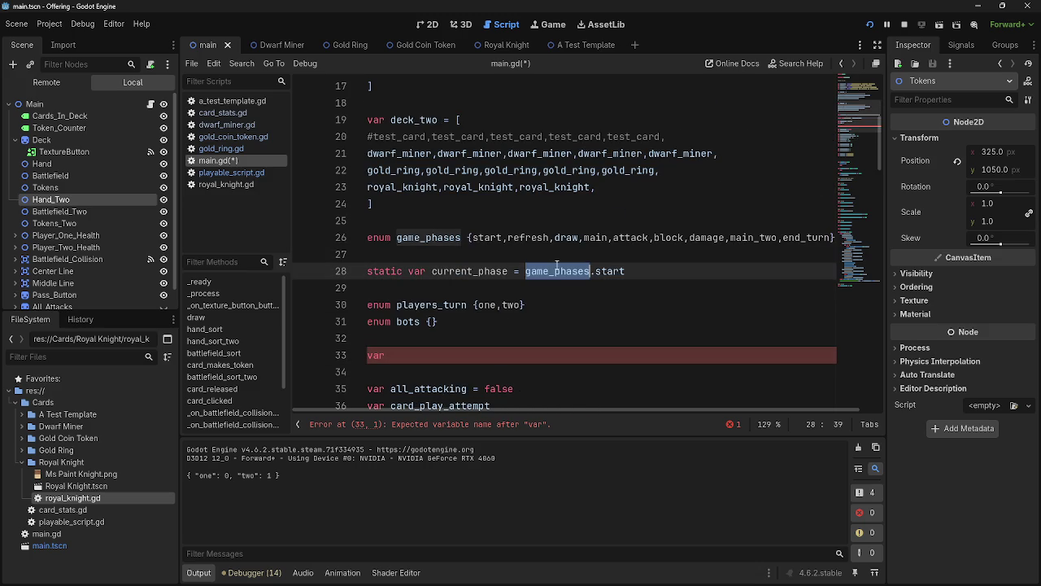
left_click(479, 355)
double_click(455, 304)
left_click(465, 321)
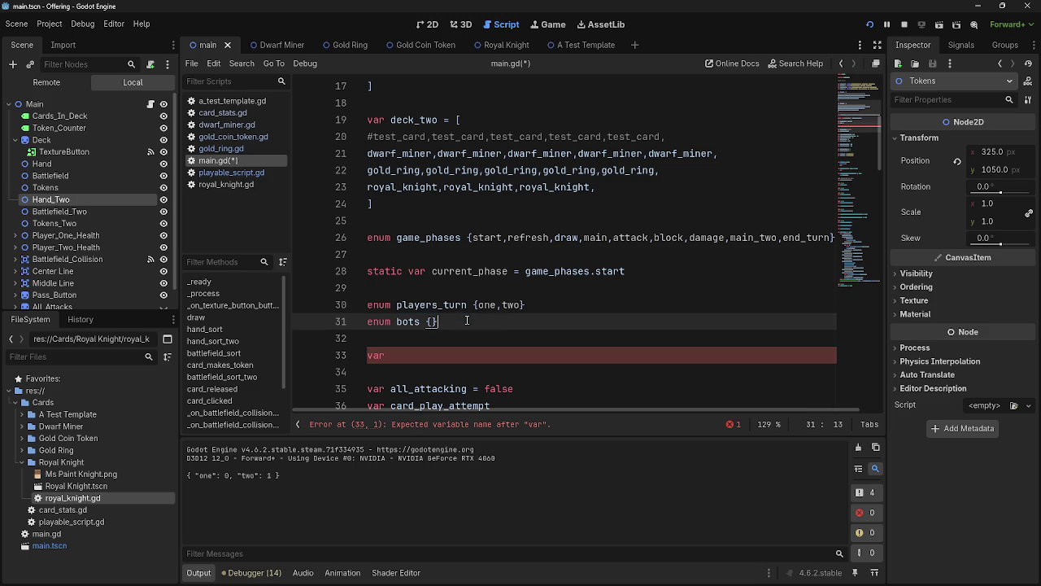
left_click(466, 271)
double_click(466, 270)
- Complete line 33 as 'var current_turn = players_turn.one' and copy the assignment
left_click(438, 355)
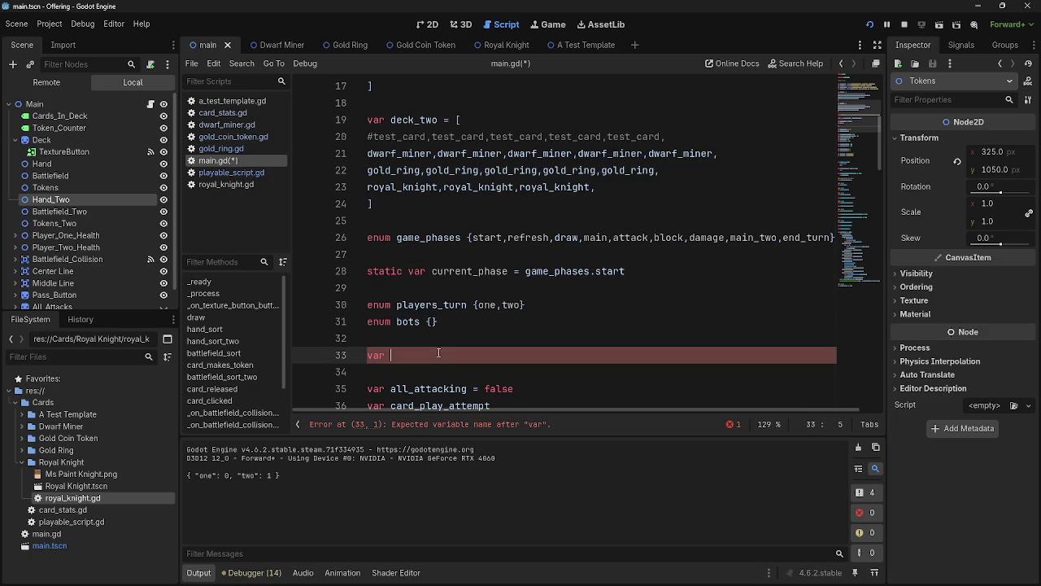
type("current_")
type("turn = ")
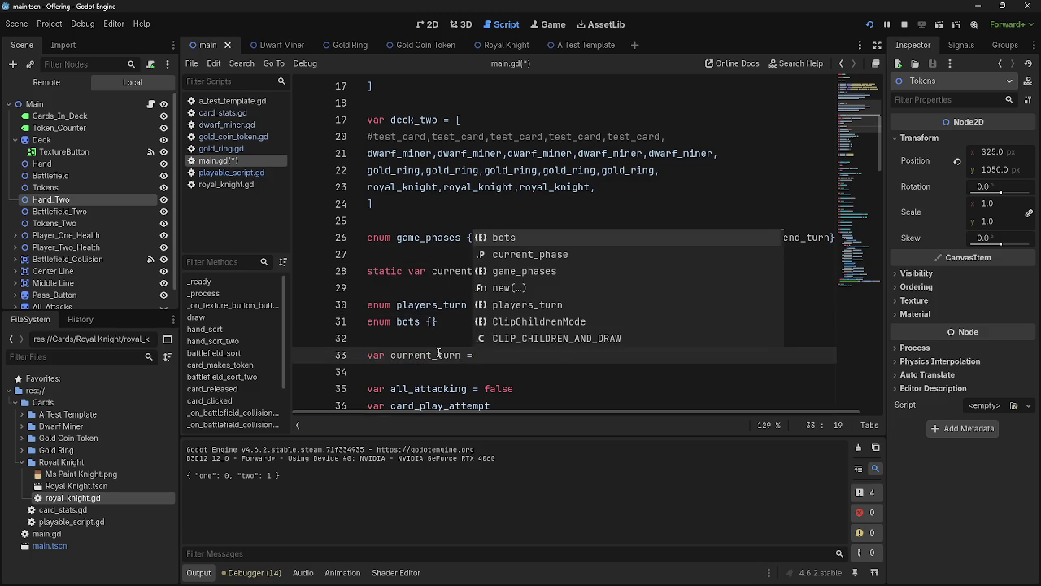
type("players")
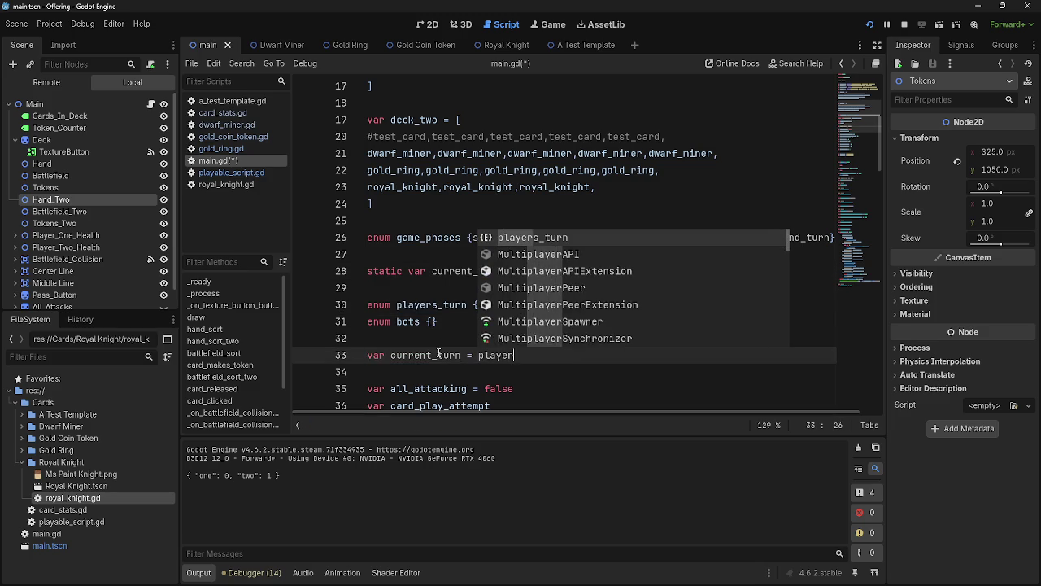
key("Return")
type(".one")
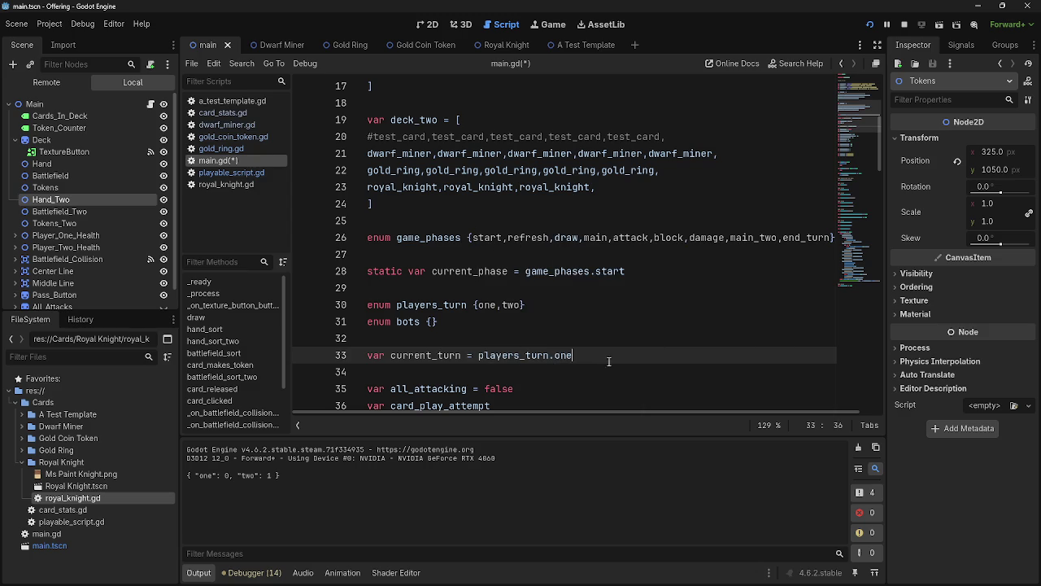
left_click_drag(601, 356, 391, 355)
key("ctrl+c")
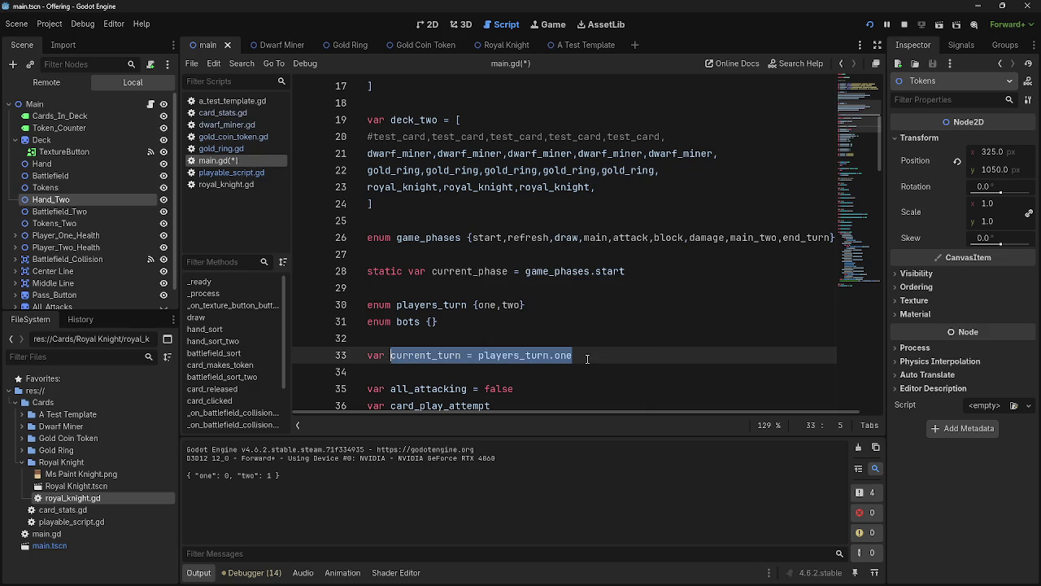
scroll(586, 358, "down", 20)
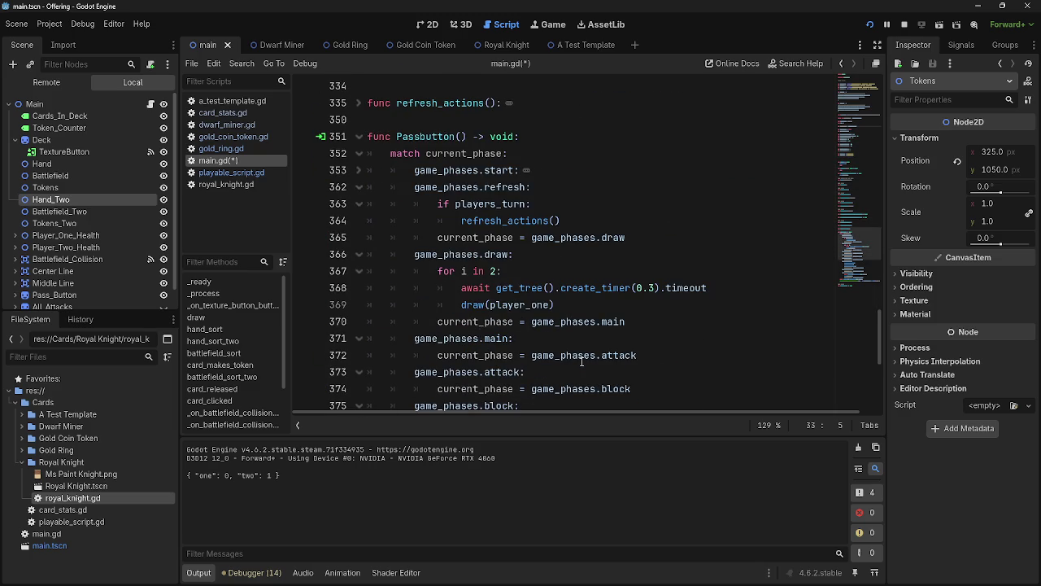
- Rewrite the line 363 condition as 'if current_turn == players_turn.one:' before refresh_actions()
left_click(602, 209)
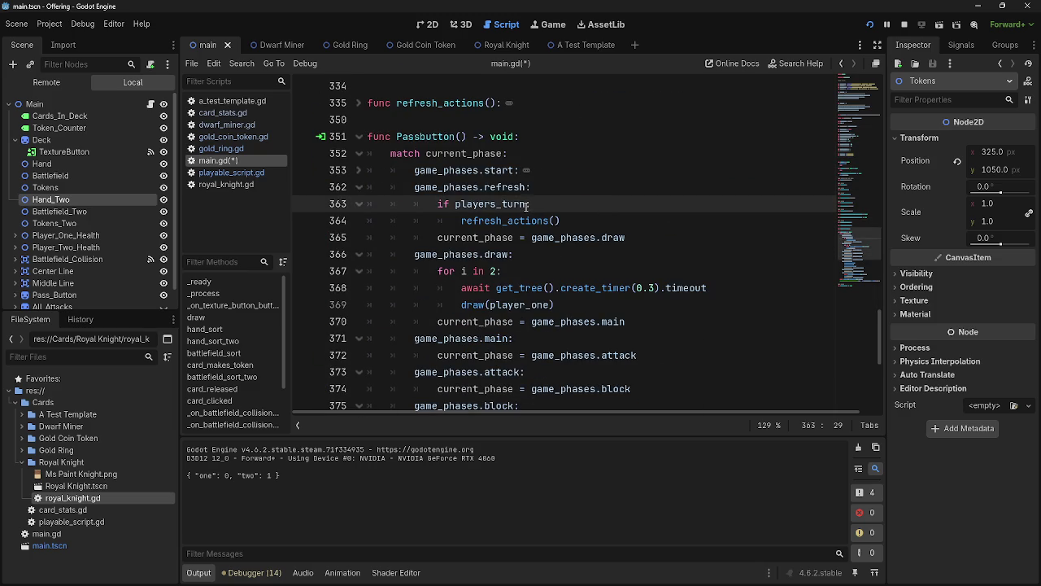
left_click_drag(528, 205, 455, 204)
key("ctrl+v")
left_click(691, 203)
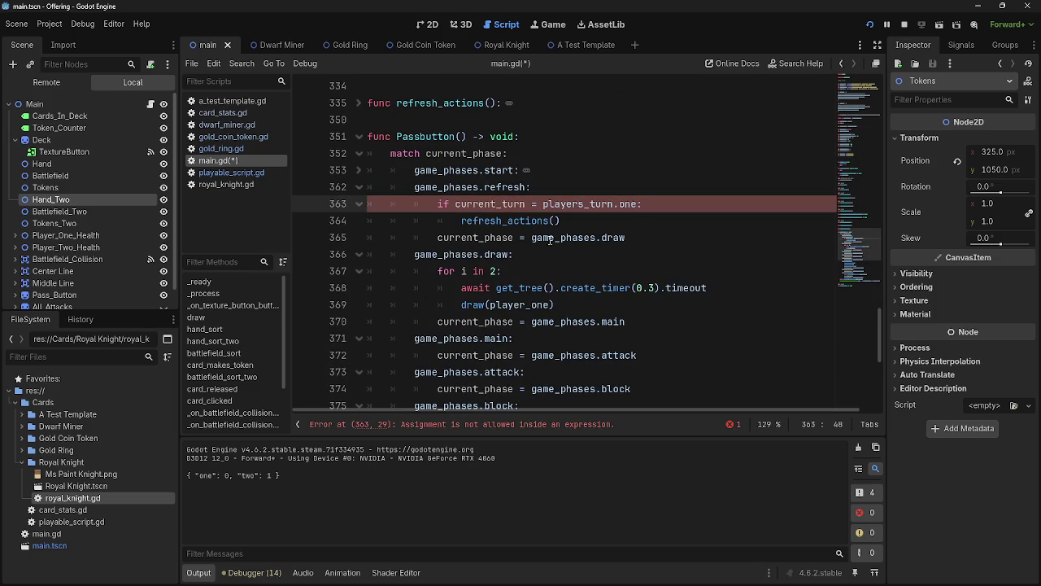
left_click(531, 204)
type("=")
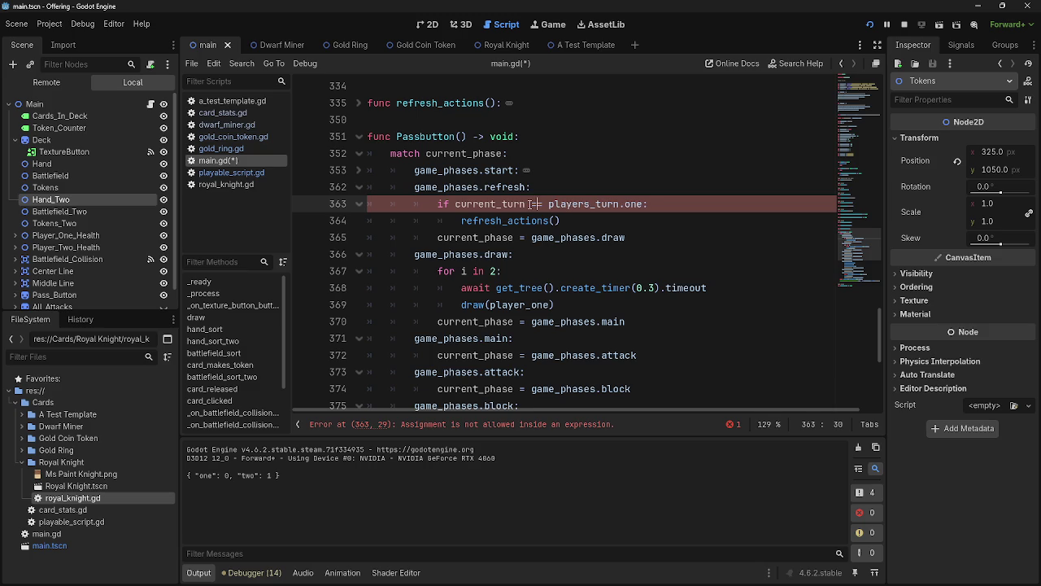
left_click(585, 204)
left_click(644, 208)
left_click_drag(644, 209, 438, 208)
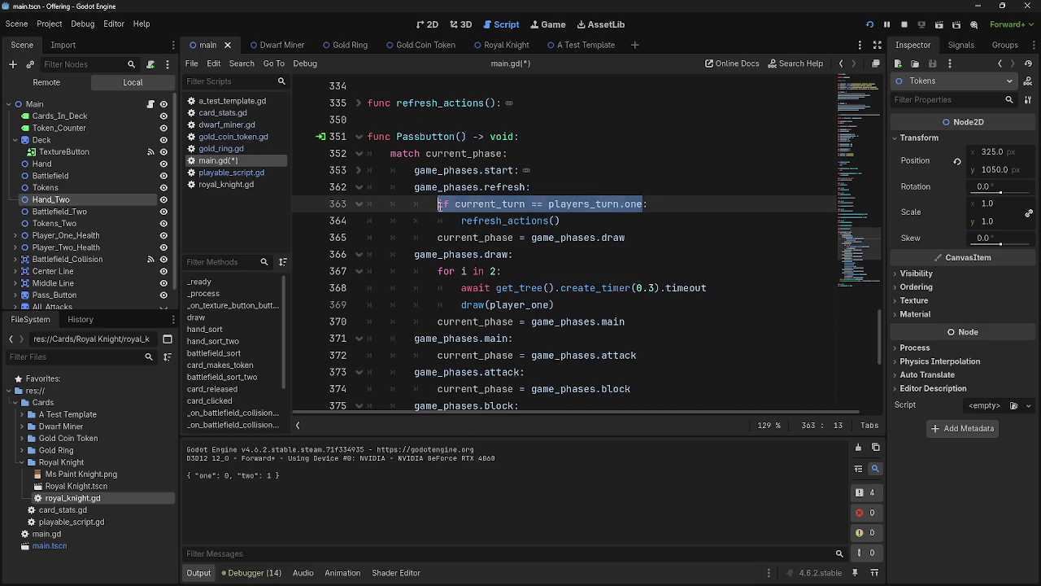
left_click(692, 202)
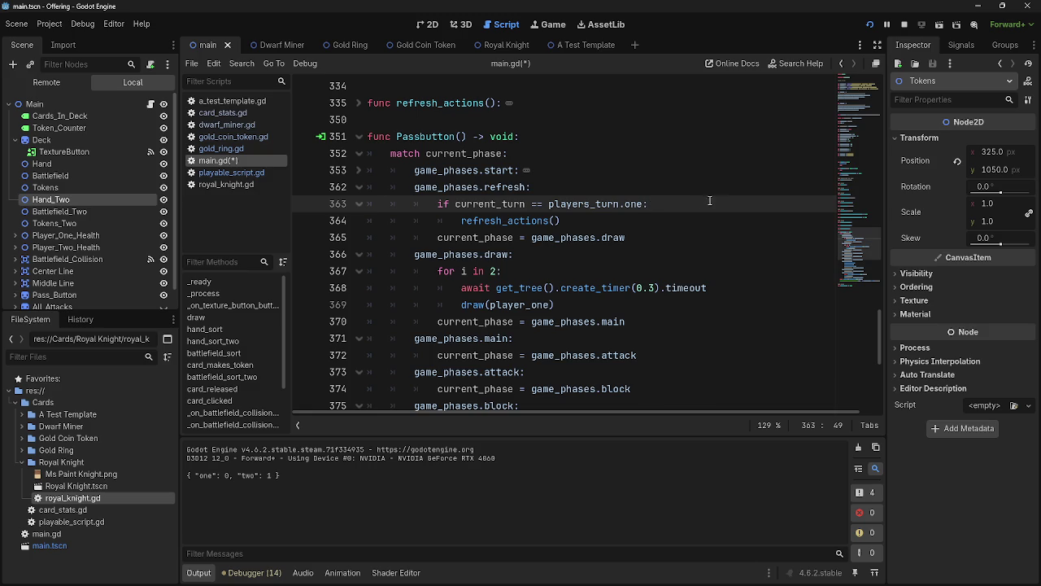
left_click(626, 219)
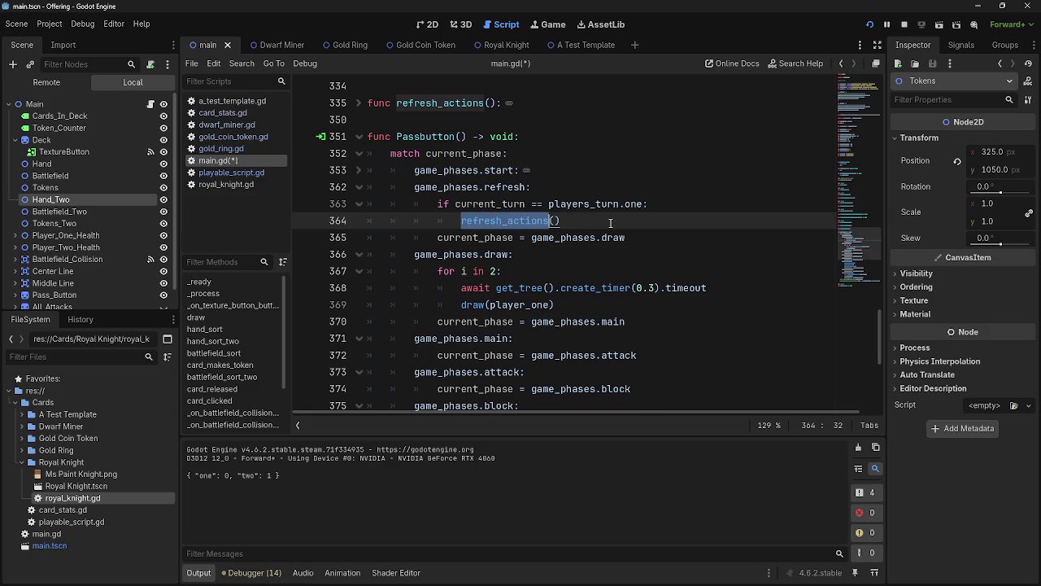
- Expand the folded refresh_actions() at line 335 to show its Battlefield and Battlefield_Two resets
scroll(564, 239, "up", 6)
scroll(565, 239, "up", 2)
scroll(505, 252, "down", 5)
scroll(427, 267, "up", 8)
scroll(426, 267, "up", 3)
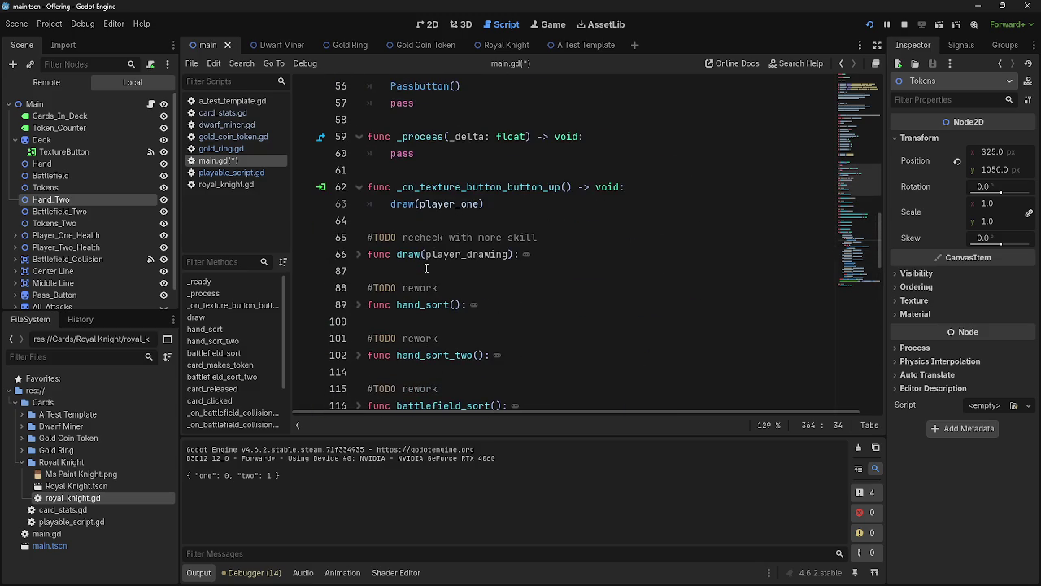
scroll(363, 258, "up", 5)
scroll(363, 257, "down", 8)
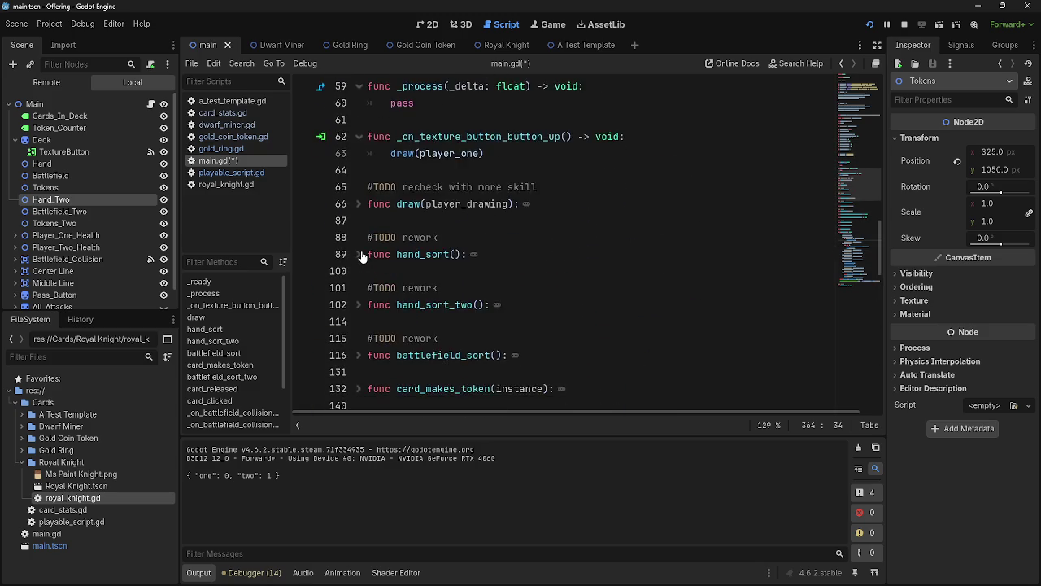
scroll(363, 257, "down", 3)
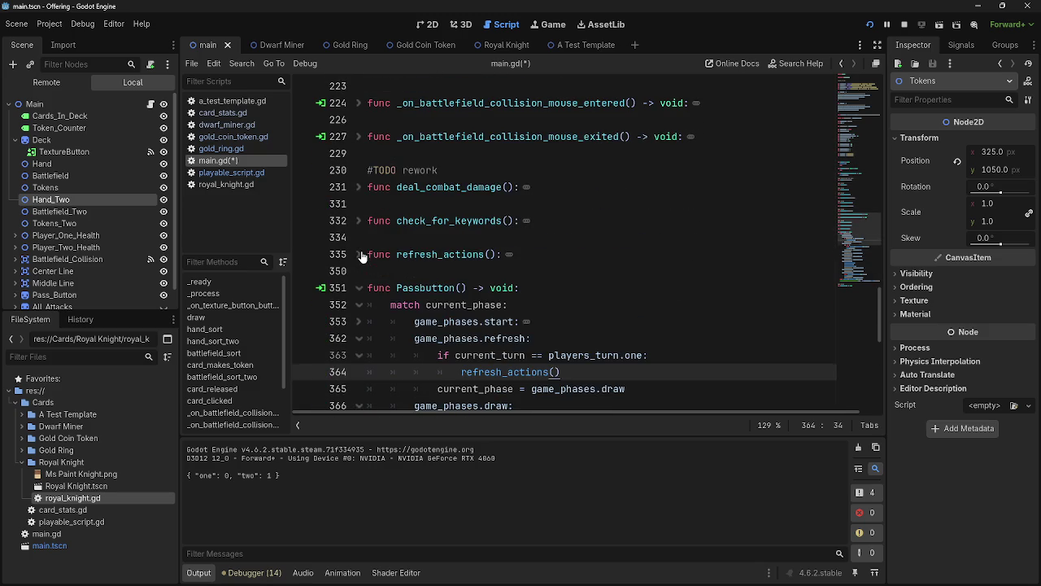
left_click(358, 255)
scroll(359, 261, "down", 2)
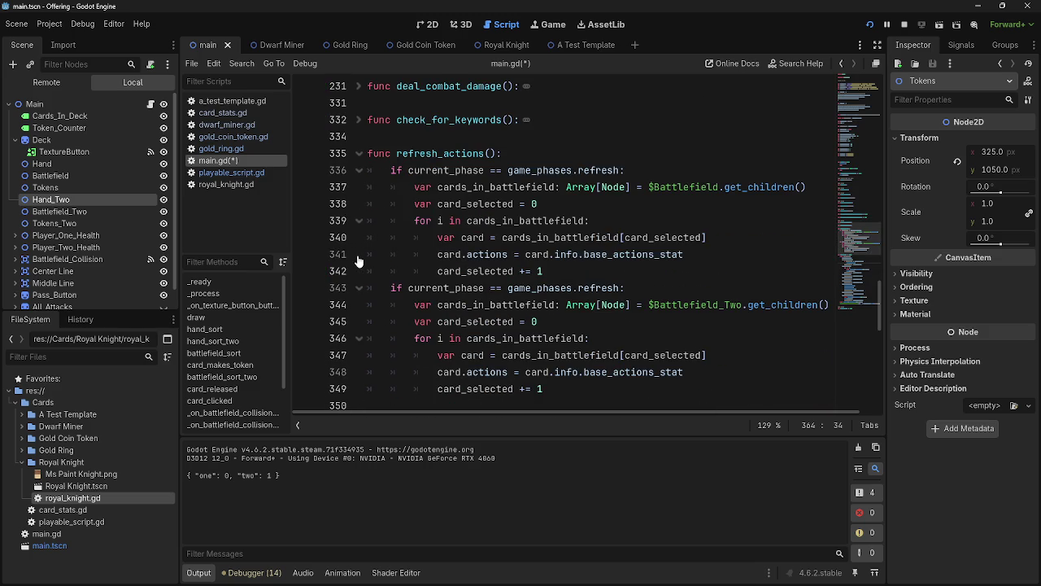
left_click_drag(618, 287, 392, 286)
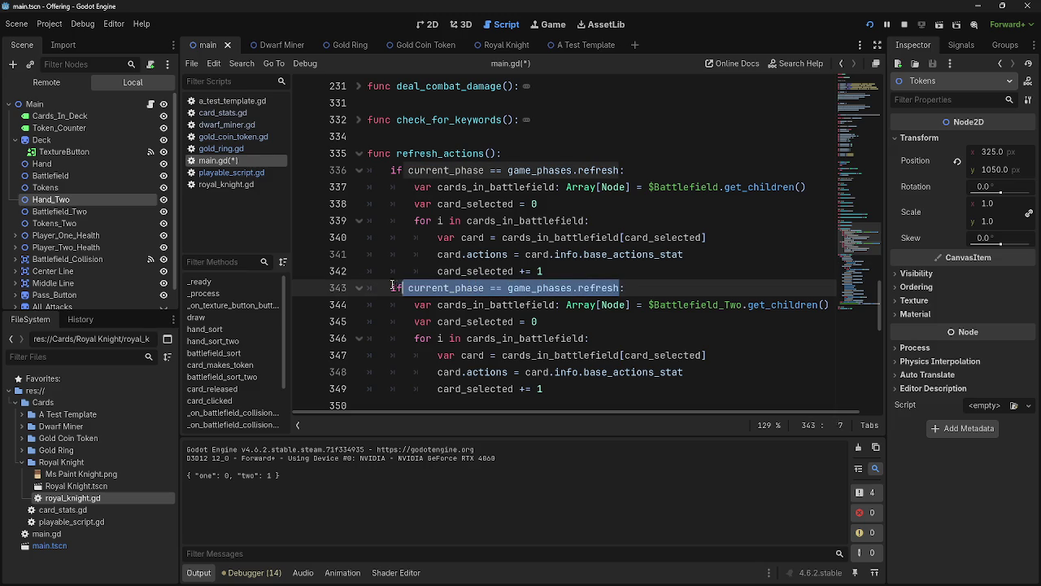
left_click(664, 384)
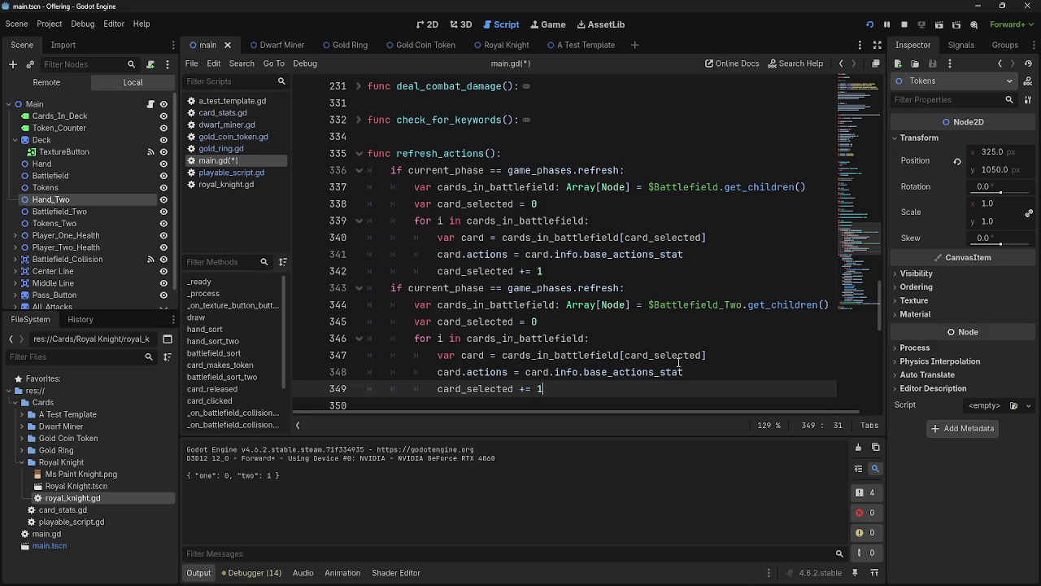
double_click(681, 306)
left_click(670, 309)
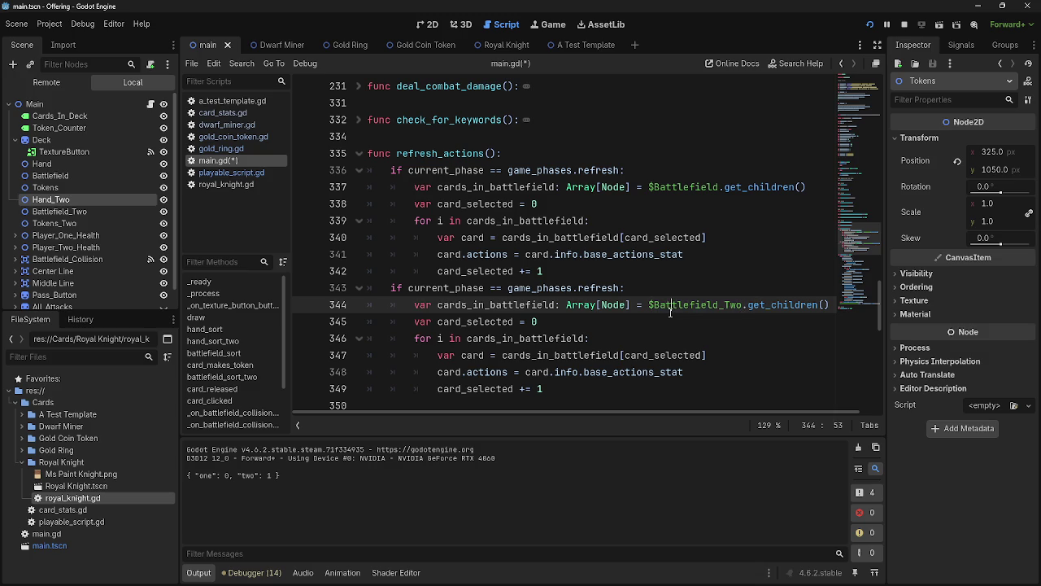
double_click(670, 310)
left_click(664, 329)
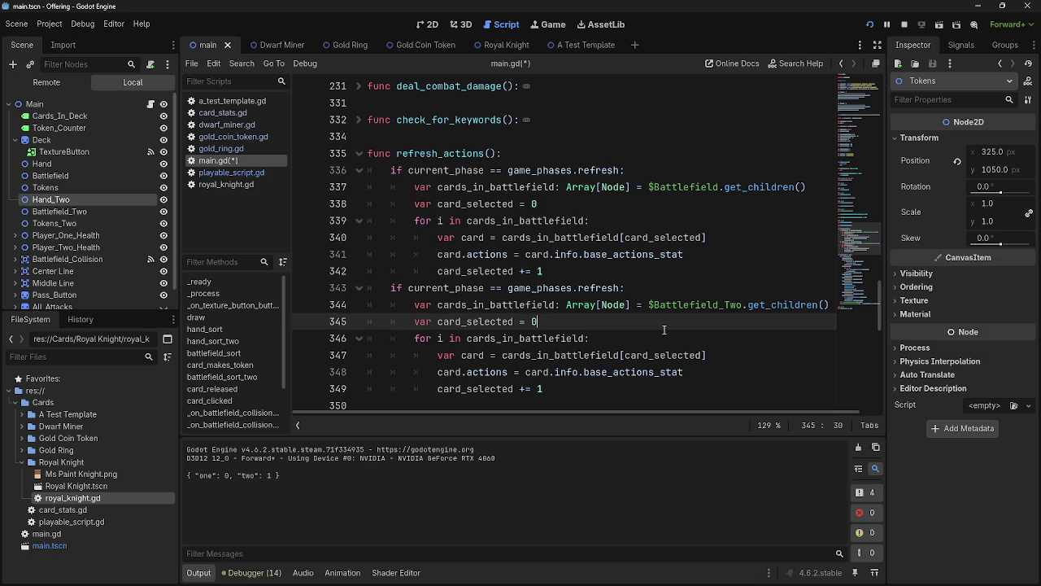
- Add 'var battlefield =' as a new first line inside refresh_actions()
left_click(601, 153)
key("Return")
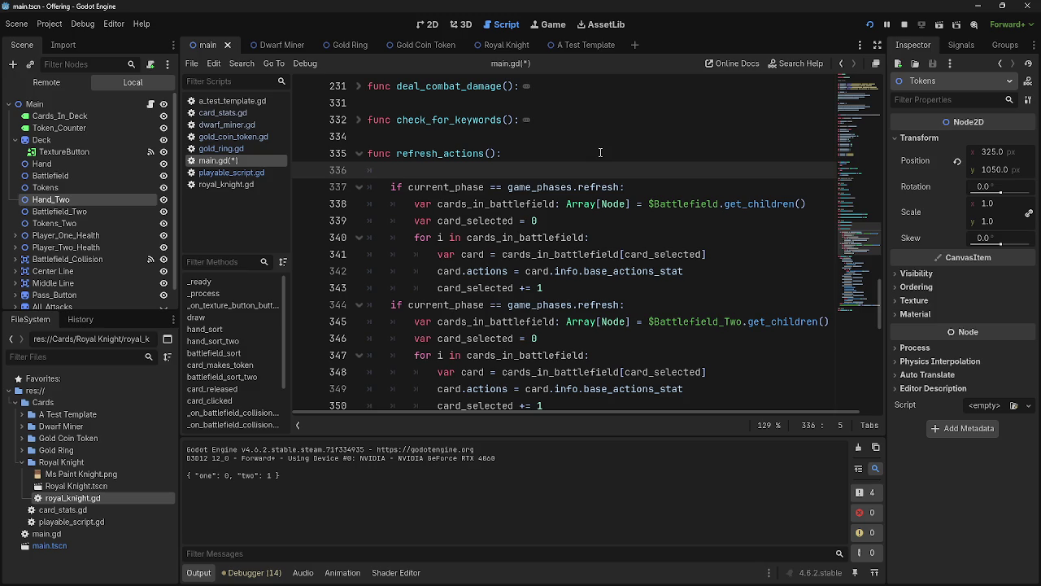
type("var battle_")
key("BackSpace")
type("fil")
type("eld =")
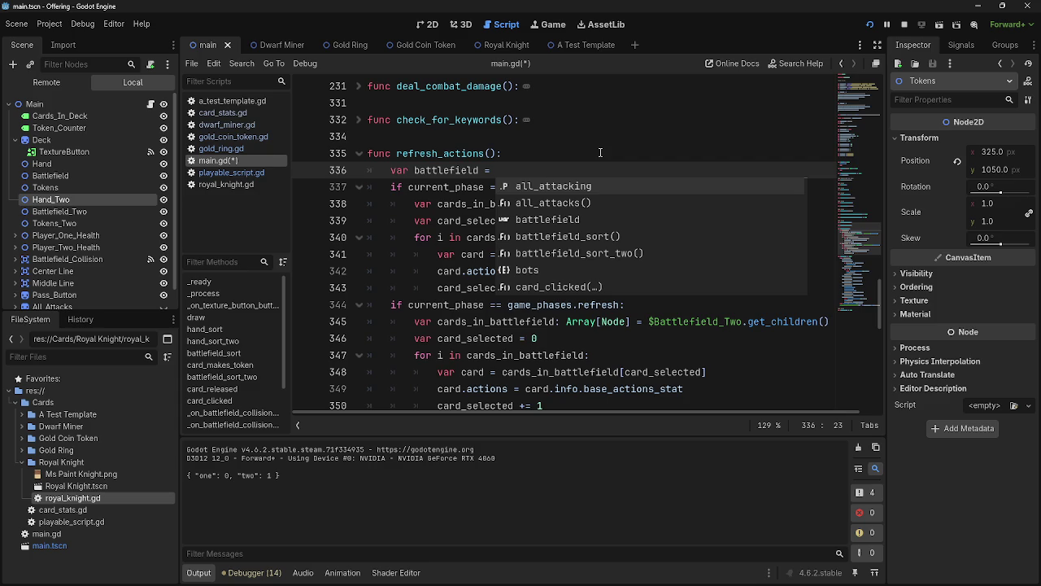
left_click(600, 153)
- Place the caret inside the refresh_actions() parentheses to add a parameter
scroll(603, 157, "up", 10)
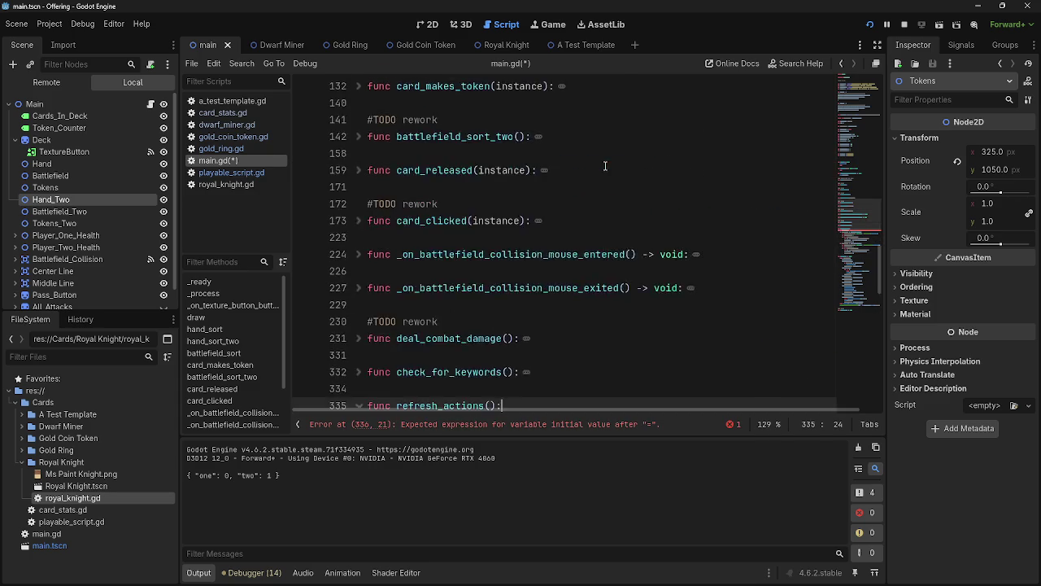
scroll(605, 160, "up", 6)
scroll(606, 158, "down", 2)
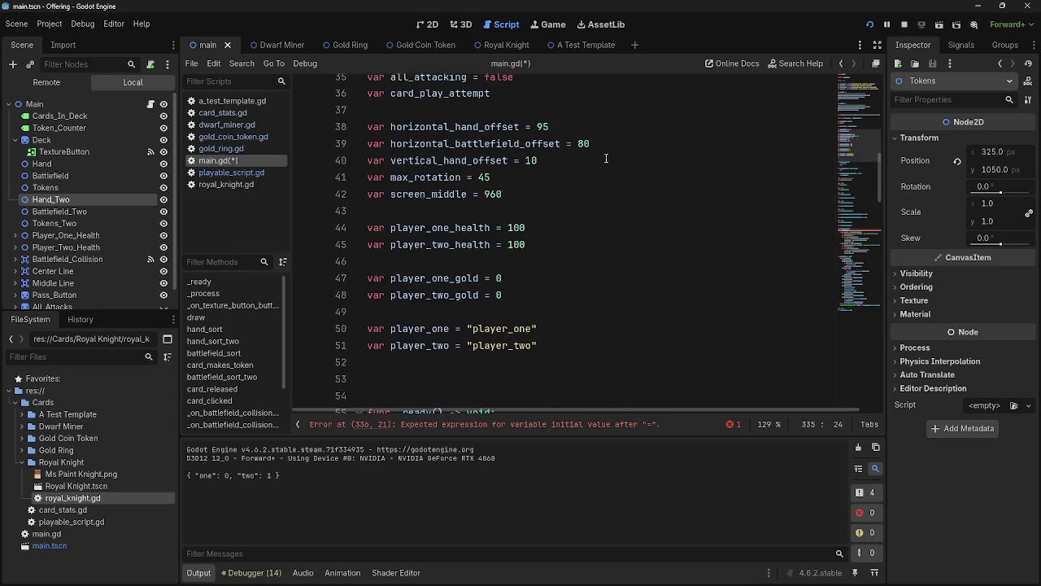
scroll(606, 157, "down", 2)
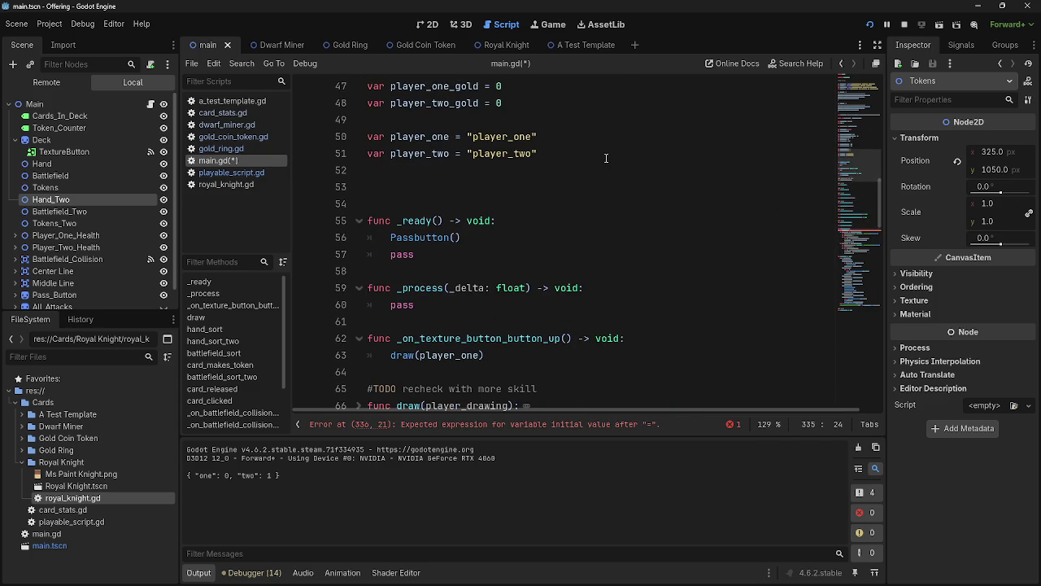
scroll(606, 158, "down", 15)
key("Left")
key("Left")
scroll(564, 171, "up", 8)
scroll(564, 172, "up", 2)
scroll(565, 172, "down", 8)
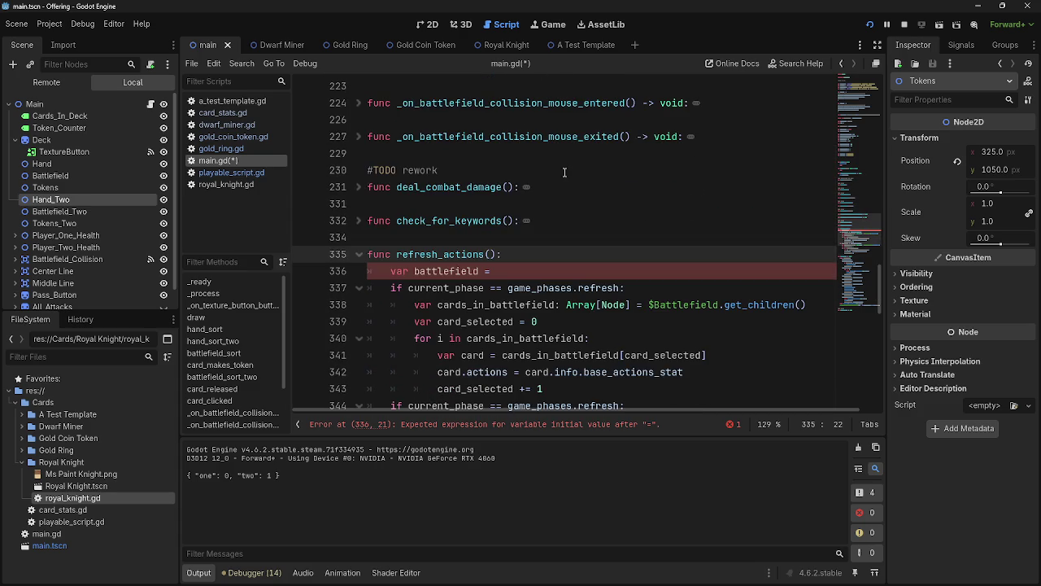
- Give refresh_actions() a player_refreshed parameter
type("players_")
key("BackSpace")
key("BackSpace")
type("-")
type("refreshed")
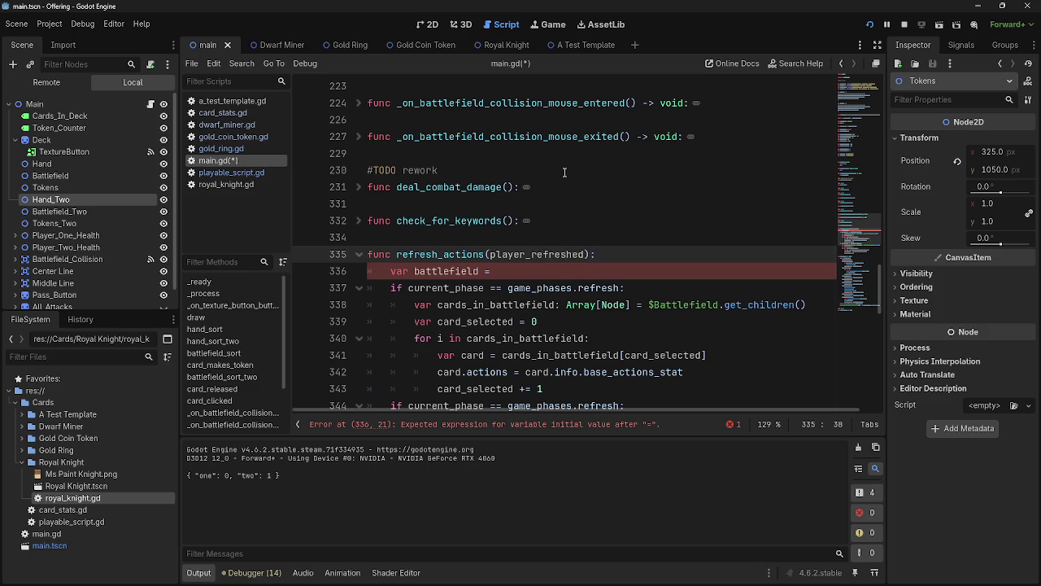
- Start an 'if player_refreshed' line with the var battlefield declaration placed above it
left_click(526, 269)
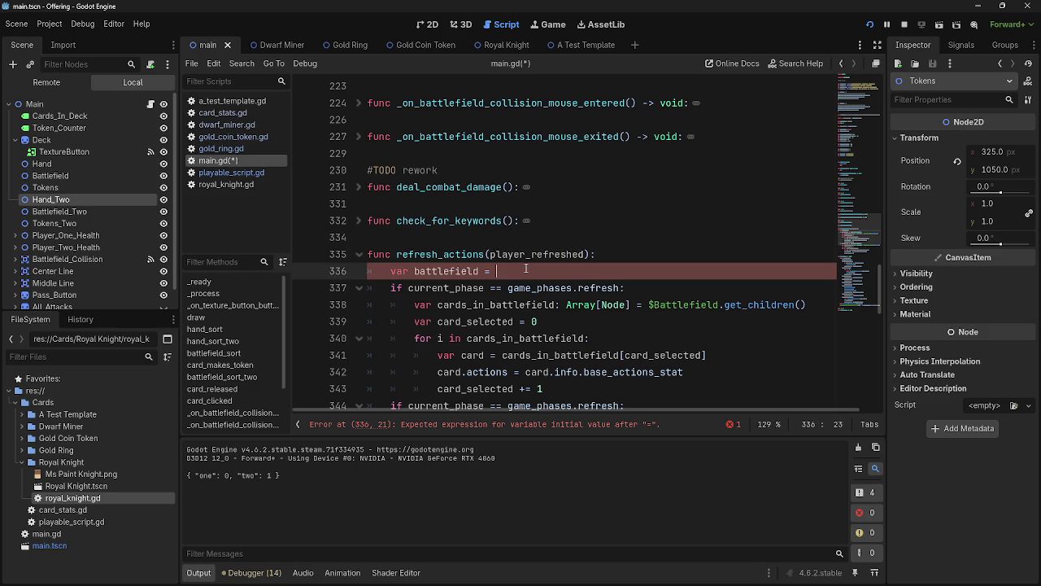
type("player")
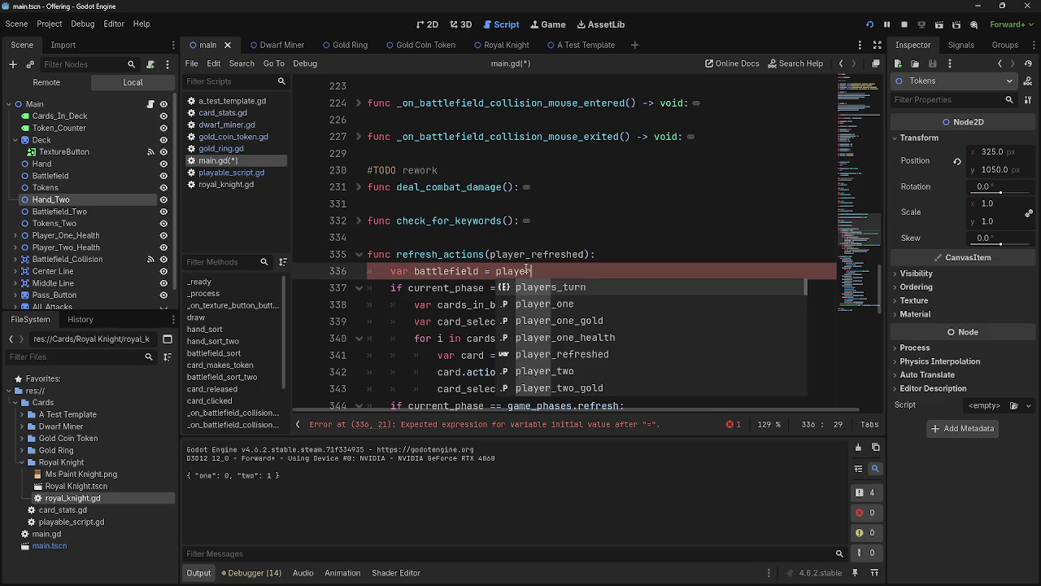
key("BackSpace")
key("BackSpace")
key("BackSpace")
key("BackSpace")
key("BackSpace")
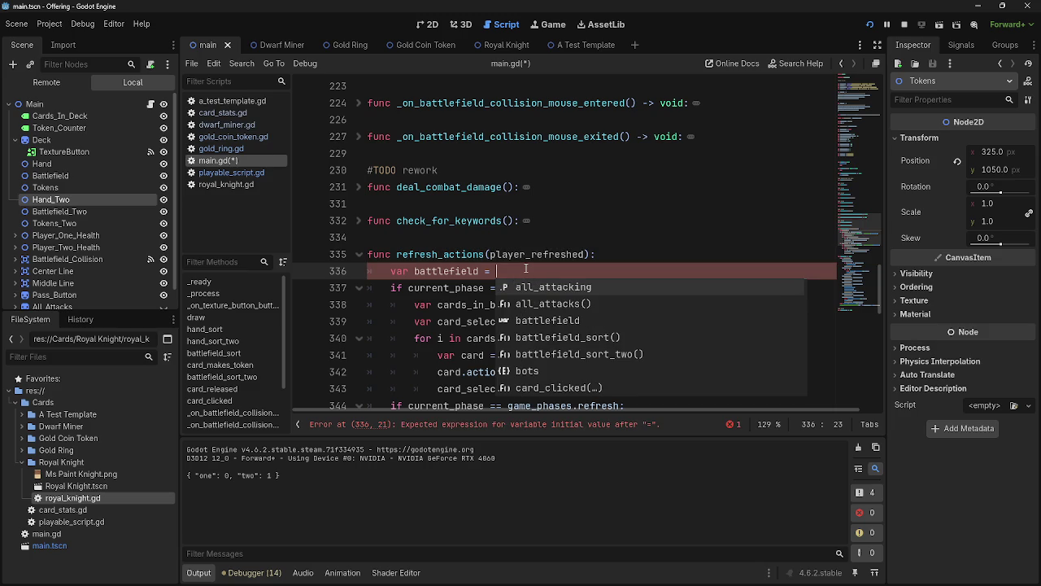
key("Escape")
key("ctrl+shift+Return")
type("i")
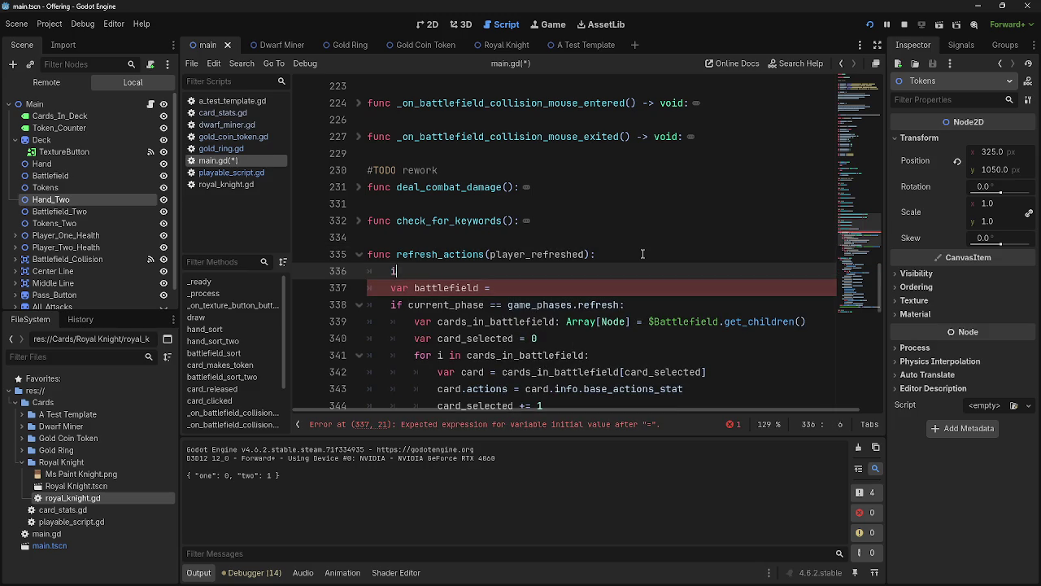
type("f player_re")
key("Return")
key("Up")
key("End")
key("Return")
mouse_move(497, 305)
left_mouse_down()
mouse_move(390, 304)
mouse_move(391, 271)
left_mouse_up()
key("BackSpace")
key("BackSpace")
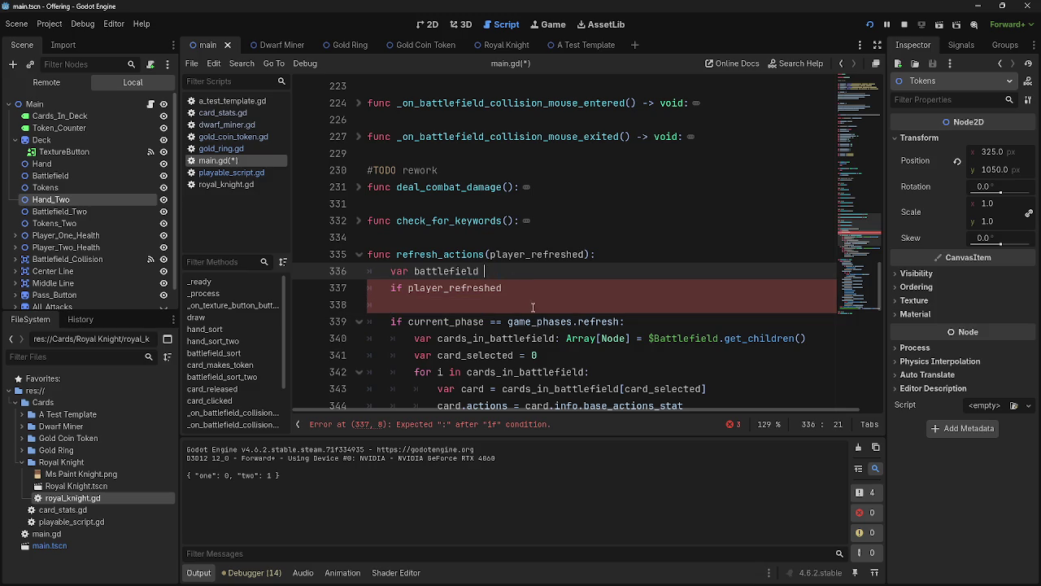
- Finish the check as 'if player_refreshed = "player_one":' and begin 'var battlefield =' beneath it
left_click(536, 290)
type("= ")
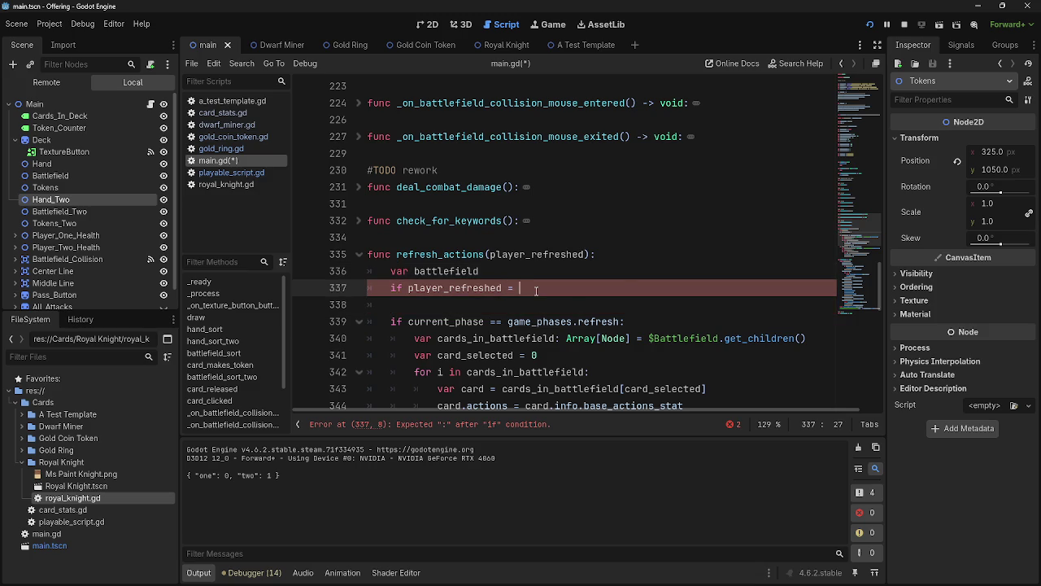
type("\"player_")
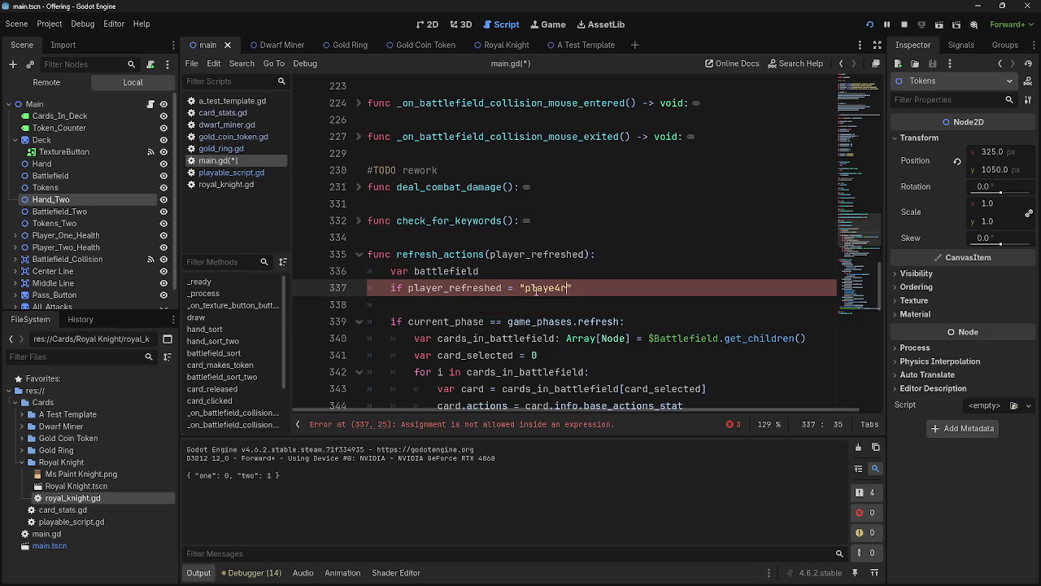
type("one")
type("\"")
type(":")
key("Down")
type("v")
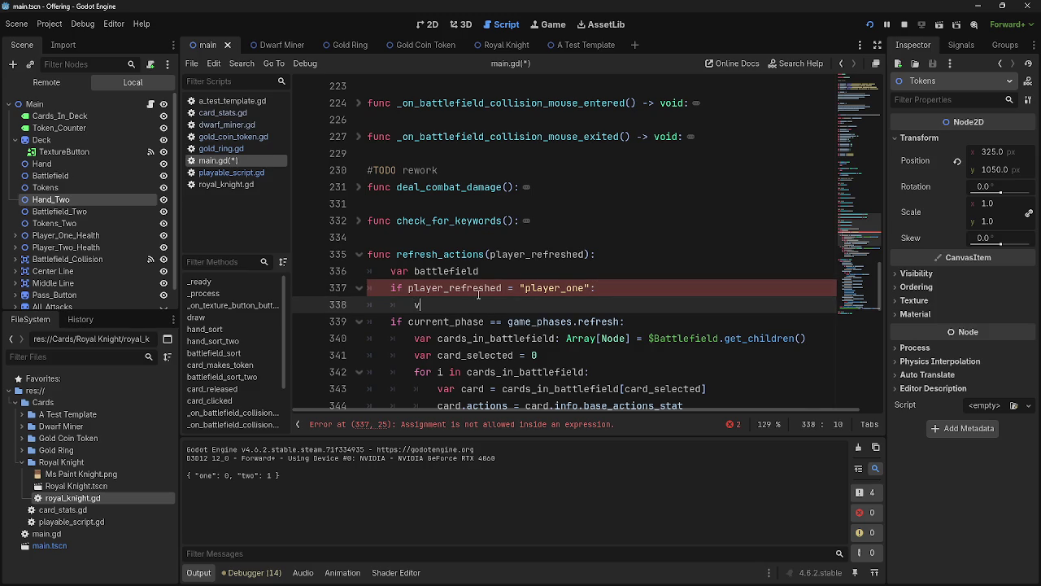
type("ar battlefield ")
type("=")
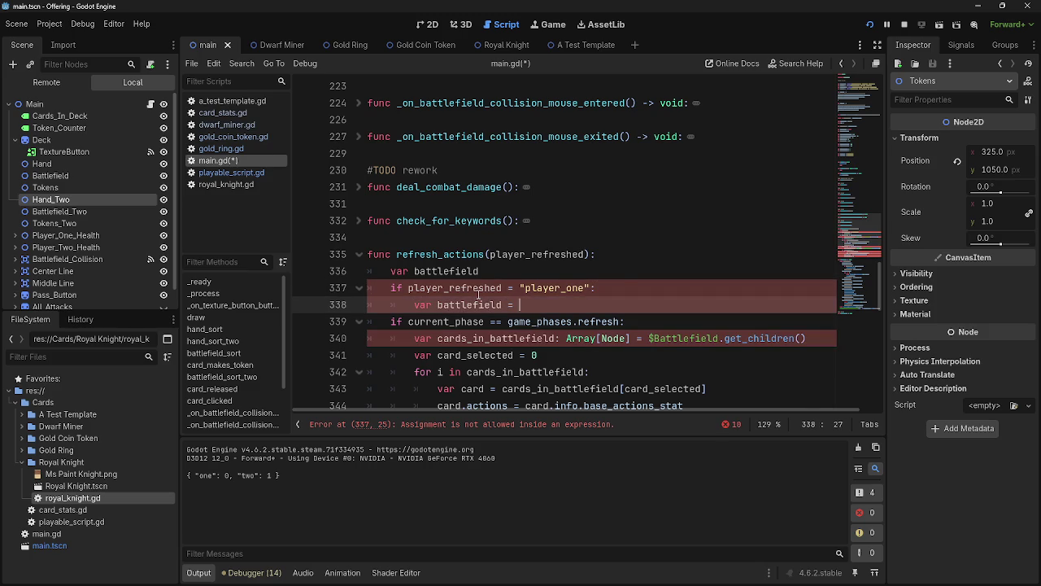
- Assign $Battlefield in the player_one branch and add 'if player_refreshed = "player_two":'
mouse_move(73, 177)
left_mouse_down()
mouse_move(574, 304)
mouse_move(687, 305)
left_mouse_up()
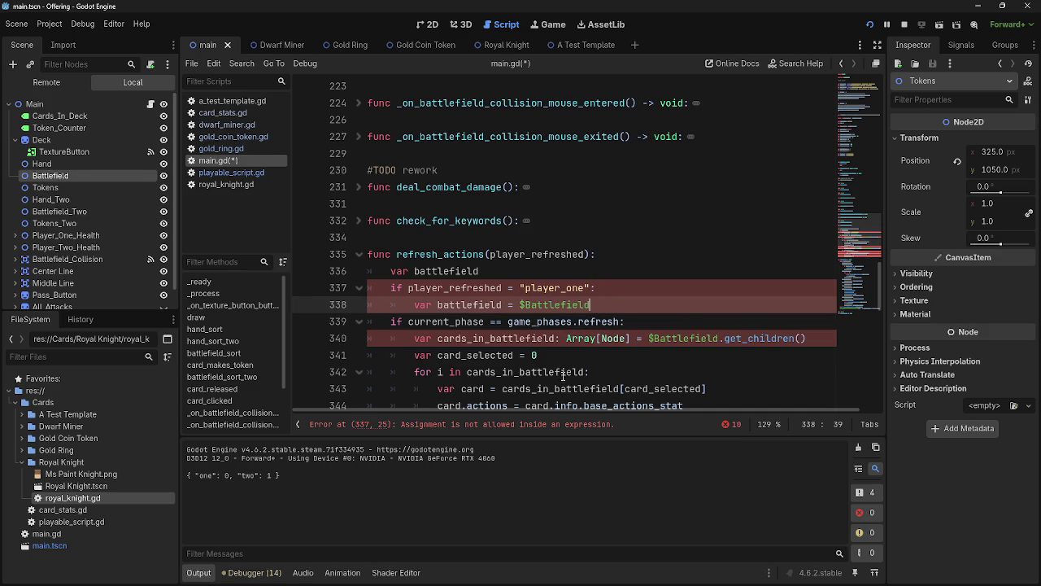
key("Return")
key("BackSpace")
type("if")
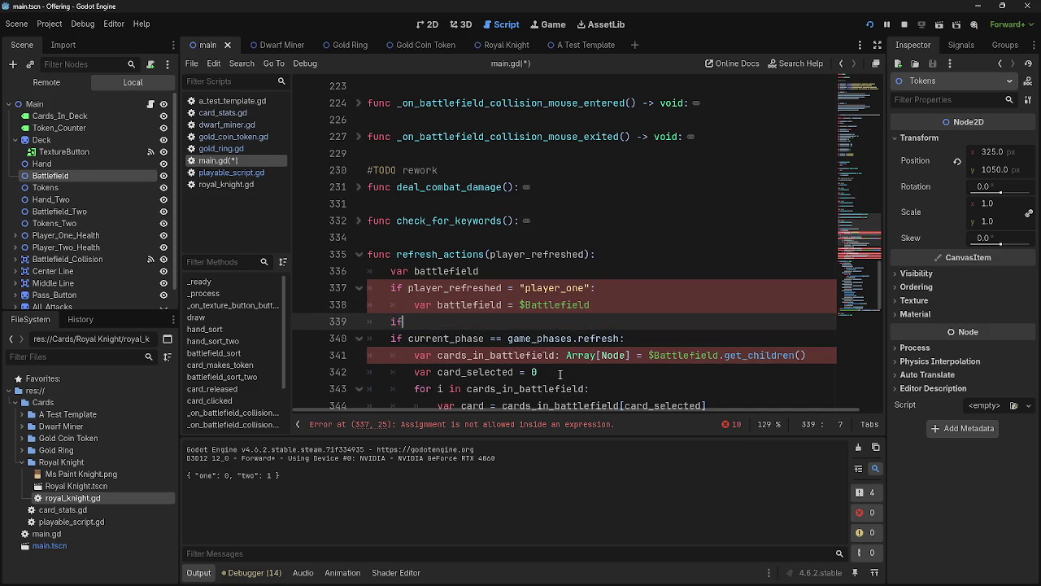
type(" player")
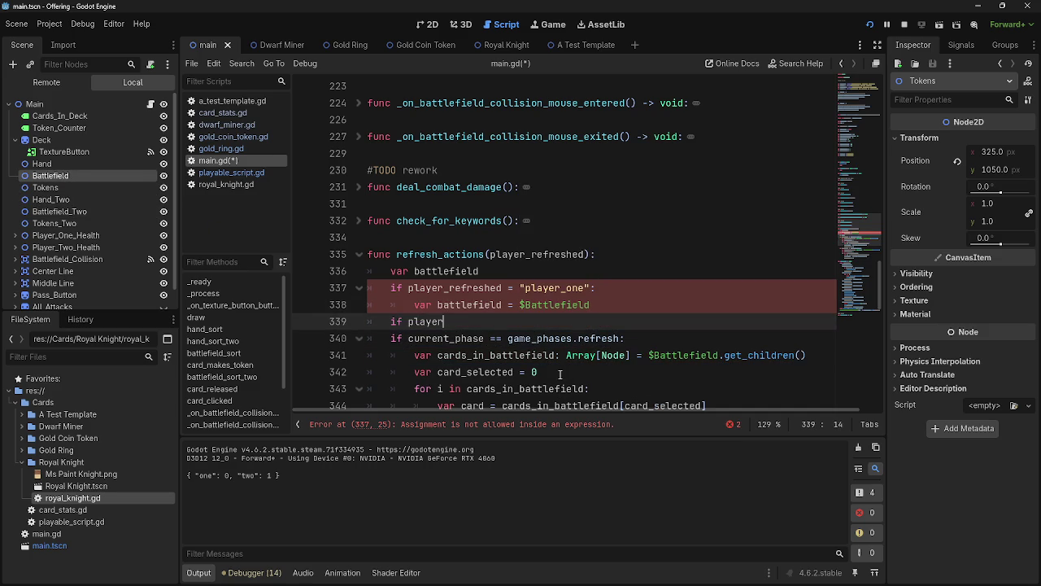
type("_refreshed = ")
type("\"player_two")
left_click(621, 321)
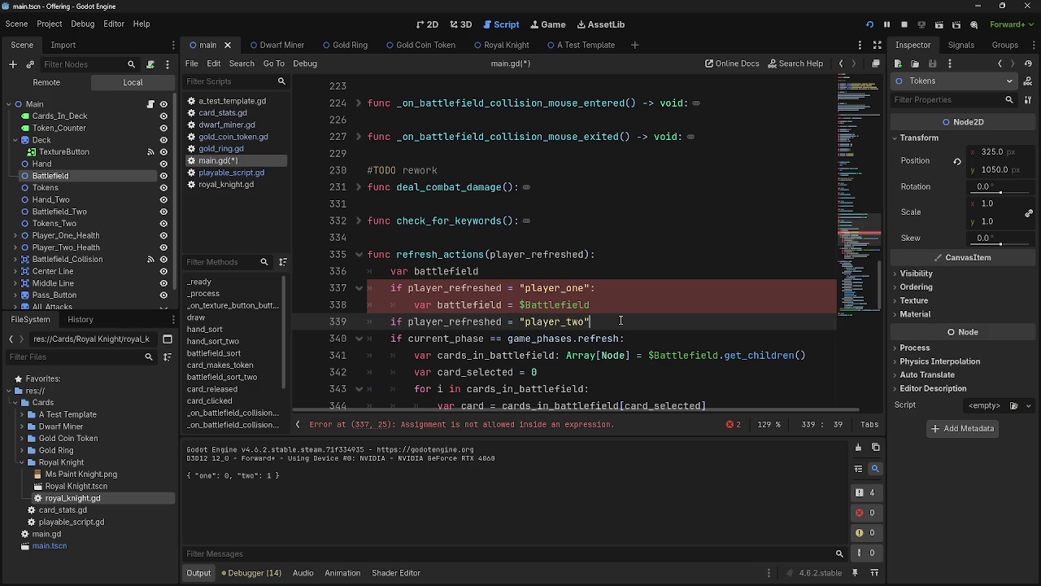
type(":")
key("Return")
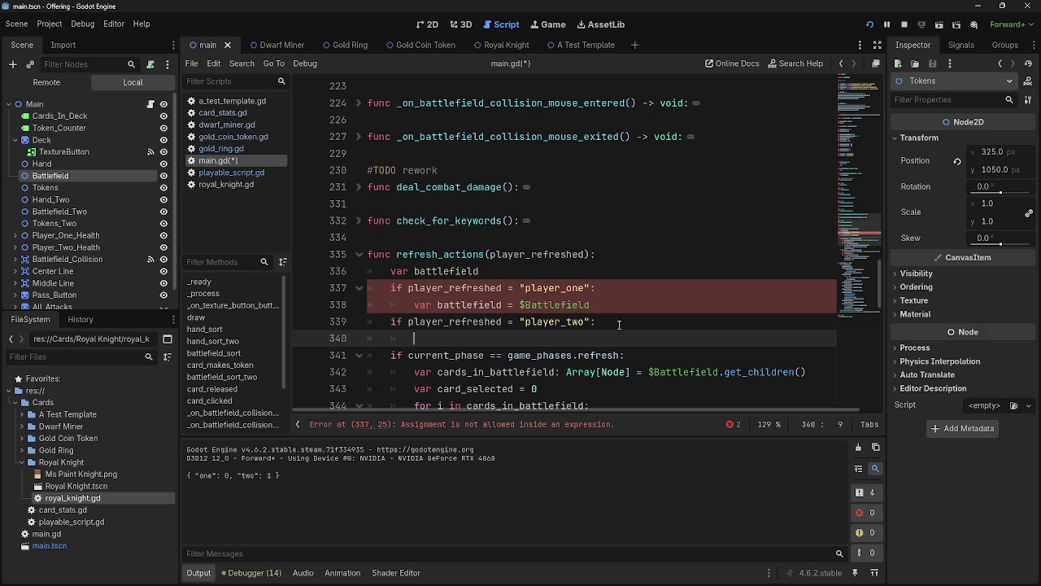
- Drop 'var' from the player_one assignment and change both checks' = to ==
type("var ba")
key("BackSpace")
key("BackSpace")
left_click(431, 304)
key("BackSpace")
key("BackSpace")
key("BackSpace")
key("Delete")
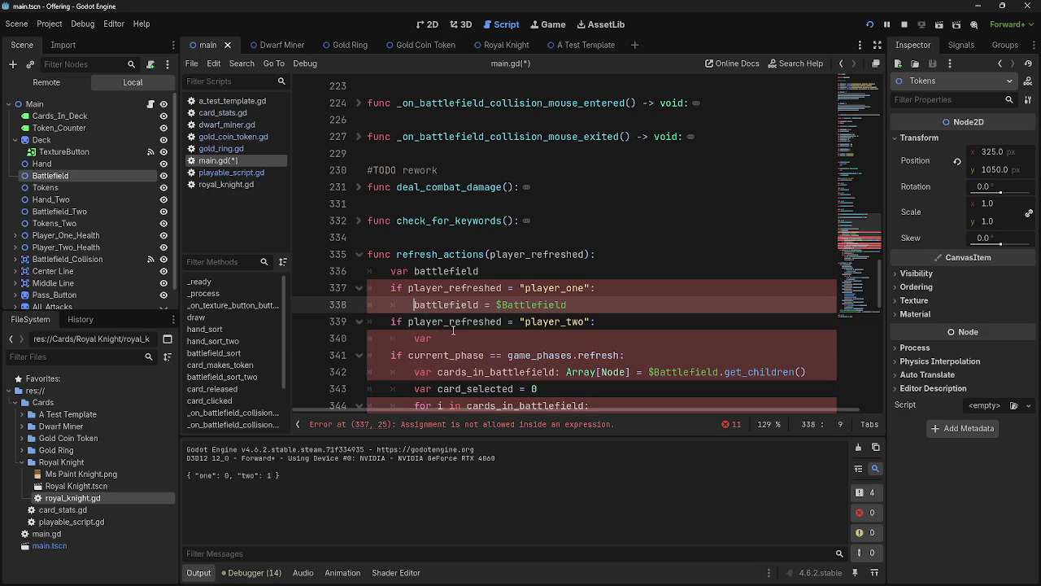
left_click(473, 339)
left_click(512, 323)
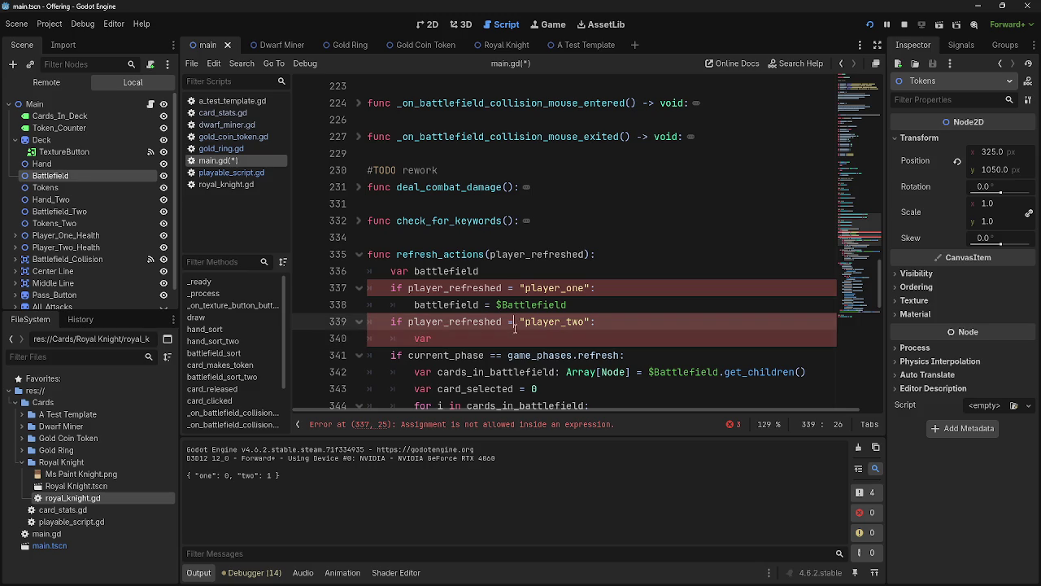
type("=")
left_click(517, 289)
type("=")
- Set 'battlefield = $Battlefield_Two' in the player_two branch
left_click(439, 338)
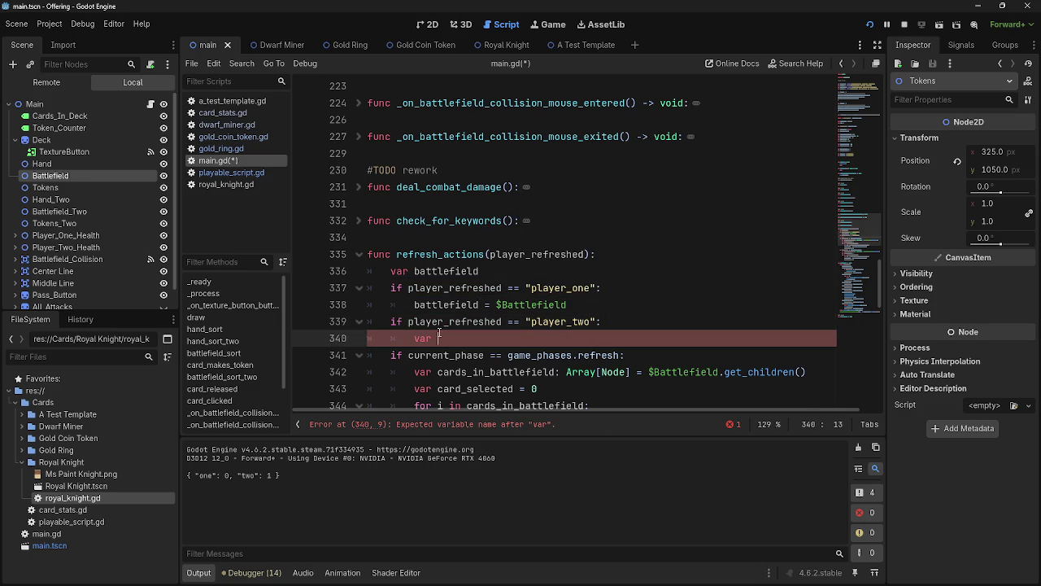
type("battle)")
key("BackSpace")
type("field =")
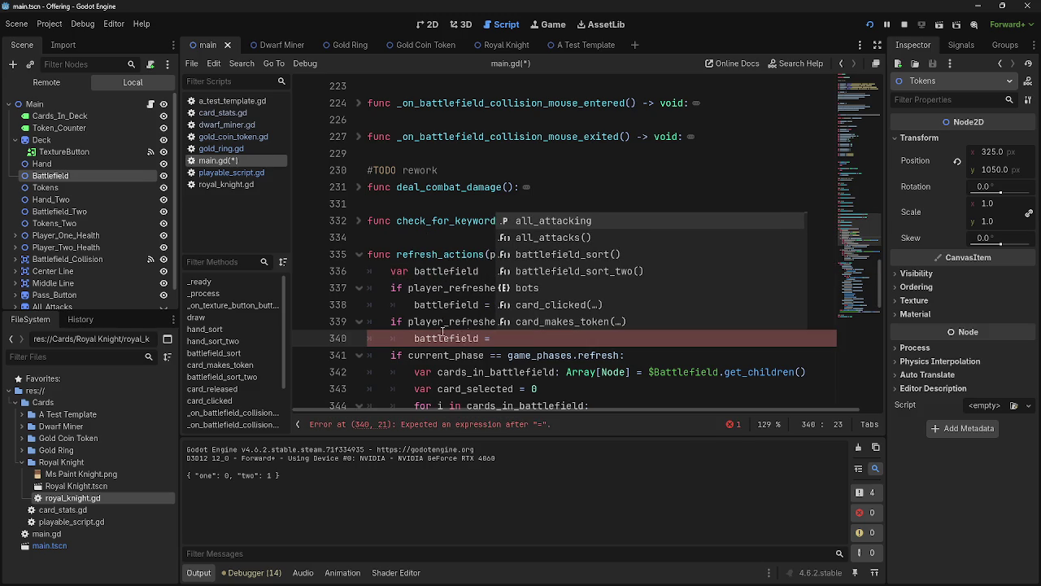
key("Escape")
left_click_drag(67, 210, 510, 339)
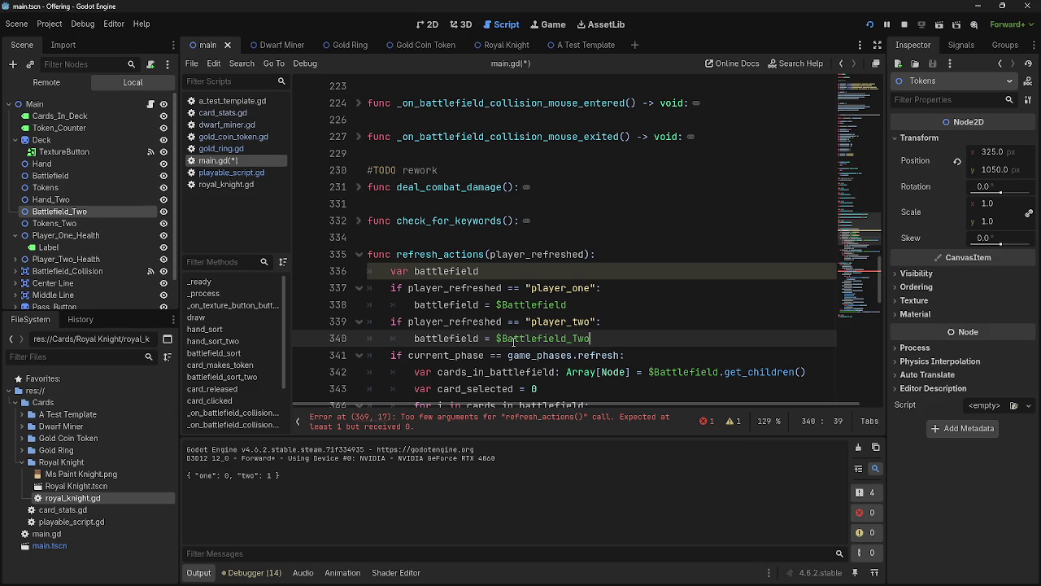
- Trim the trailing space after var battlefield and change the call to refresh_actions(player_one)
left_click(535, 273)
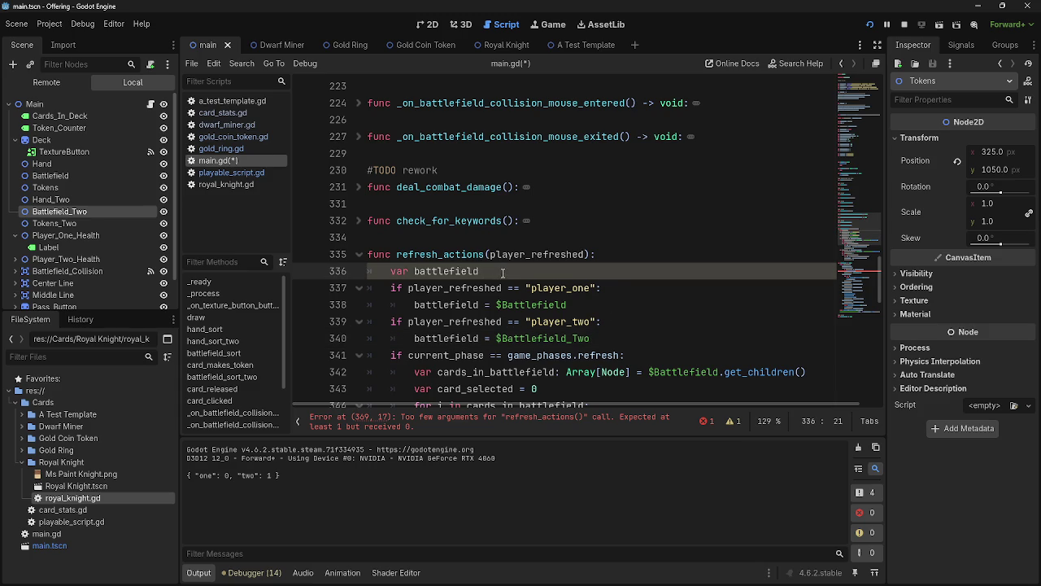
key("BackSpace")
left_click(509, 424)
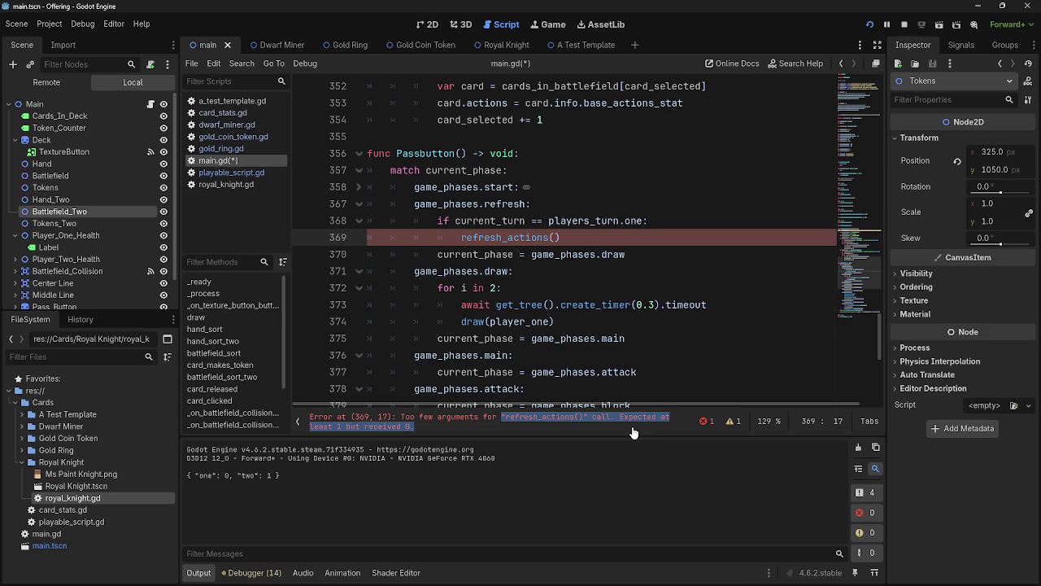
left_click(555, 237)
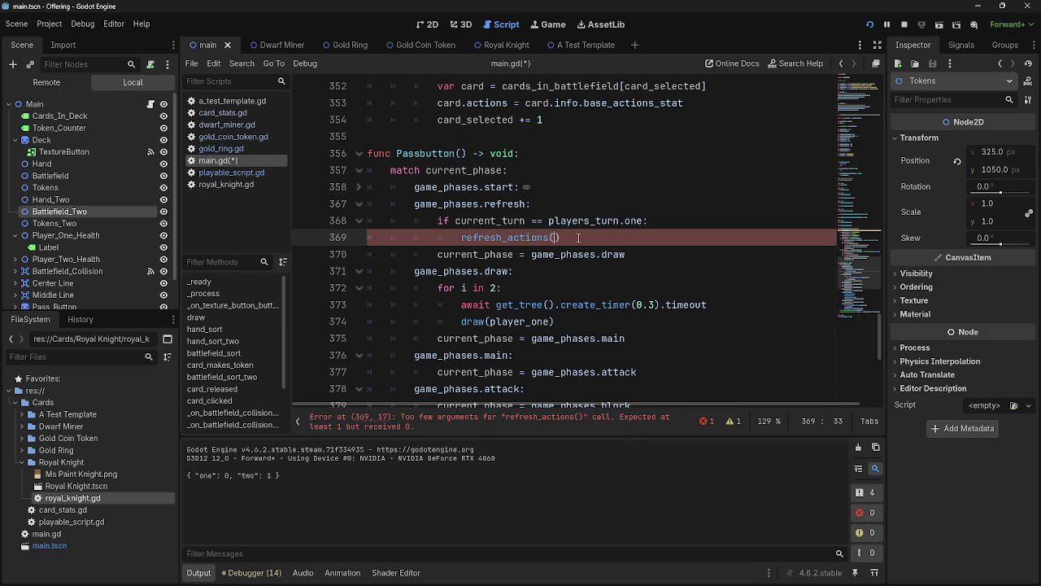
type("player_")
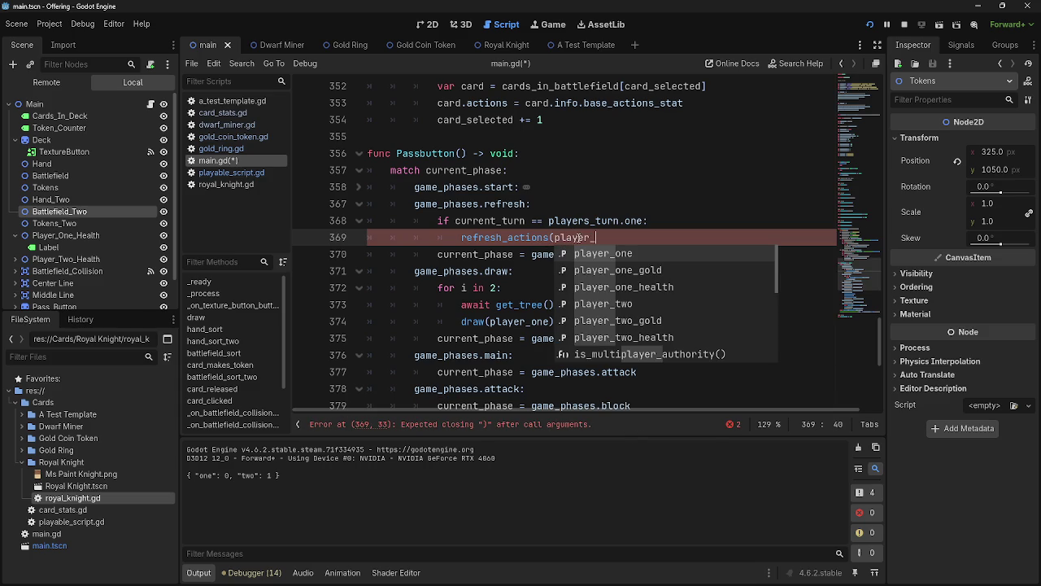
type("one")
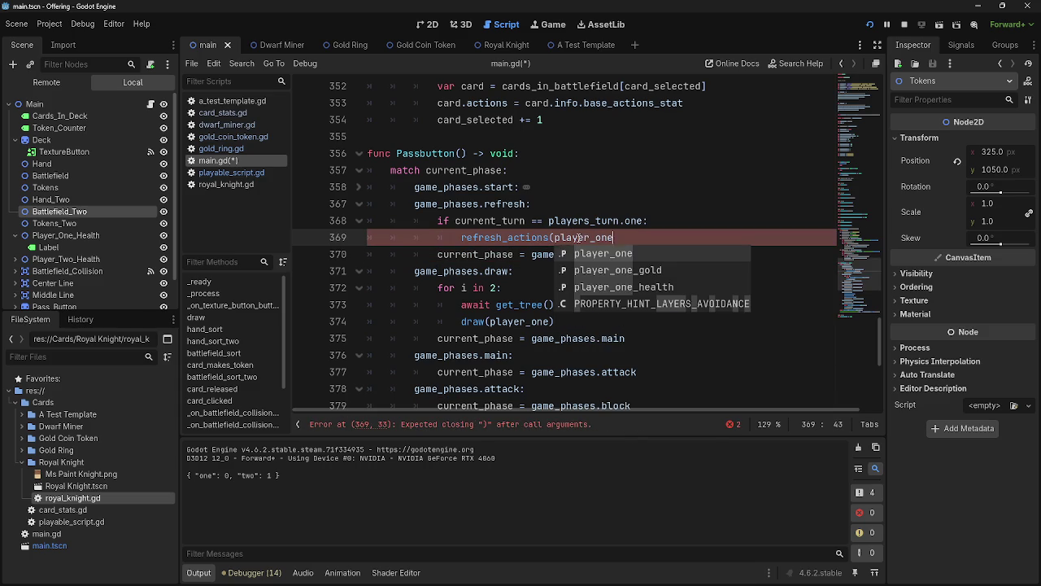
type(")")
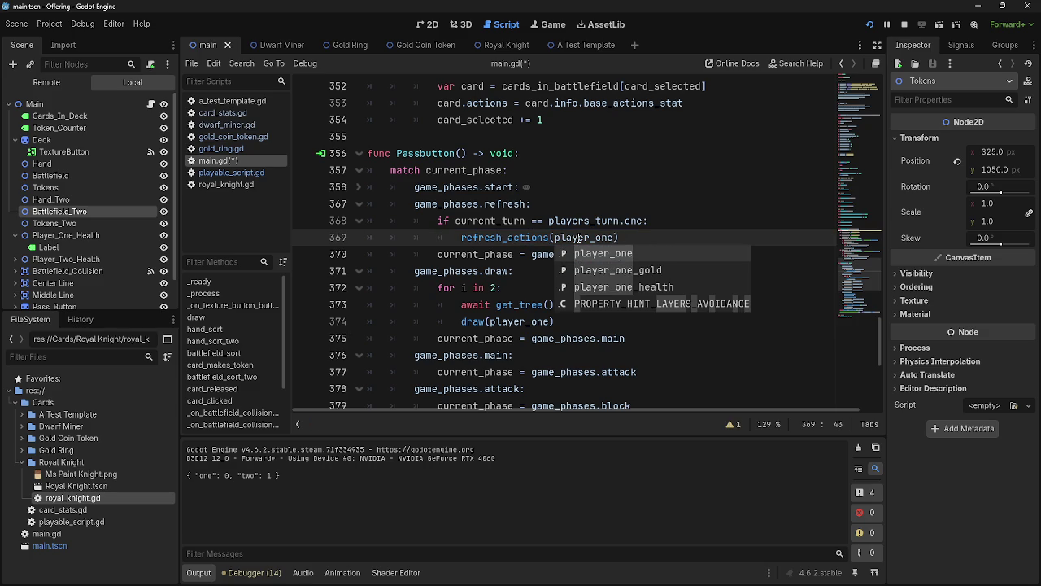
left_click(659, 232)
- Review the refresh phase code and the var battlefield declaration in refresh_actions
left_click(729, 226)
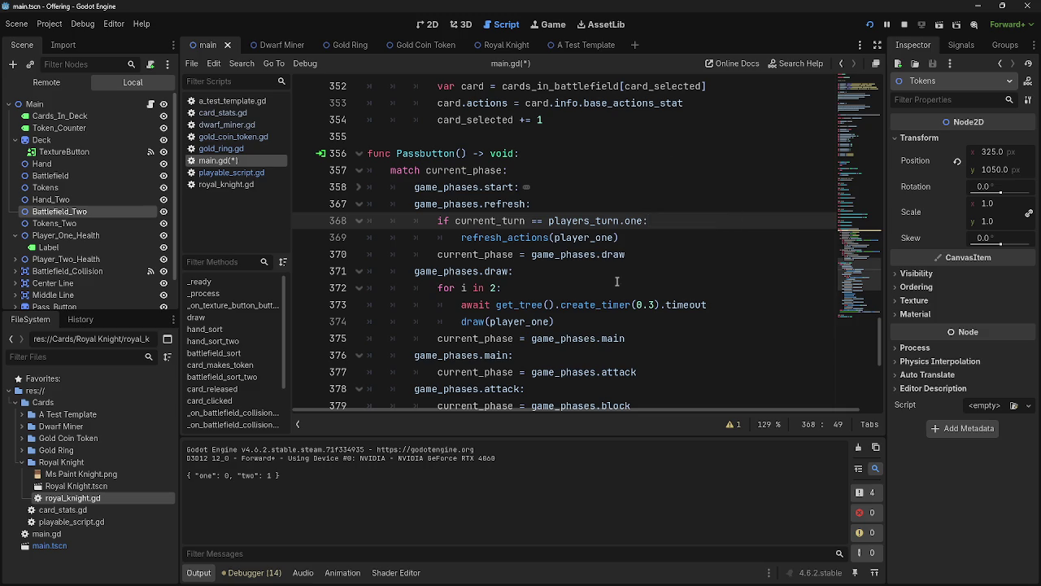
left_click(642, 254)
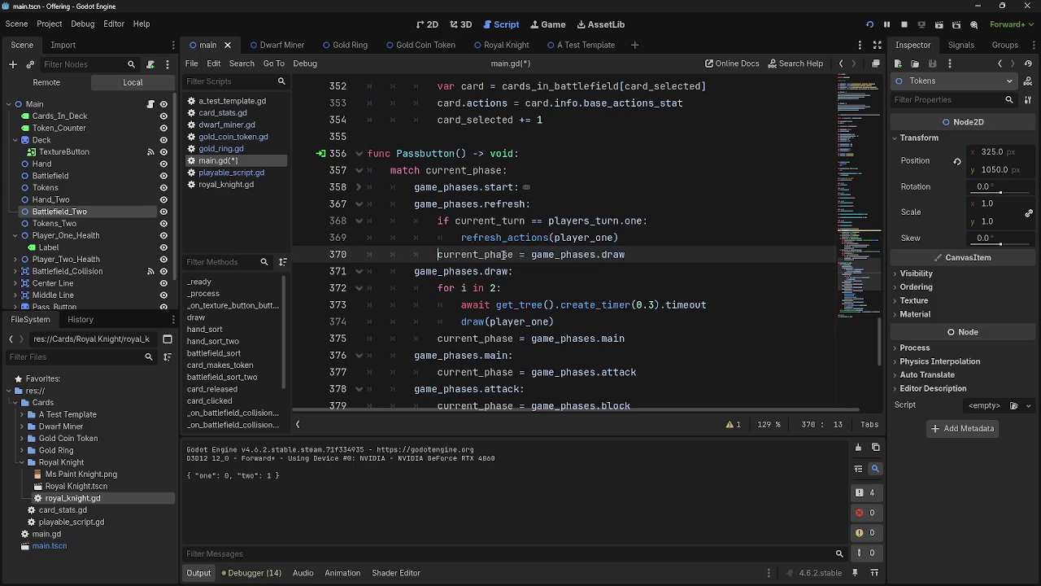
left_click(732, 242)
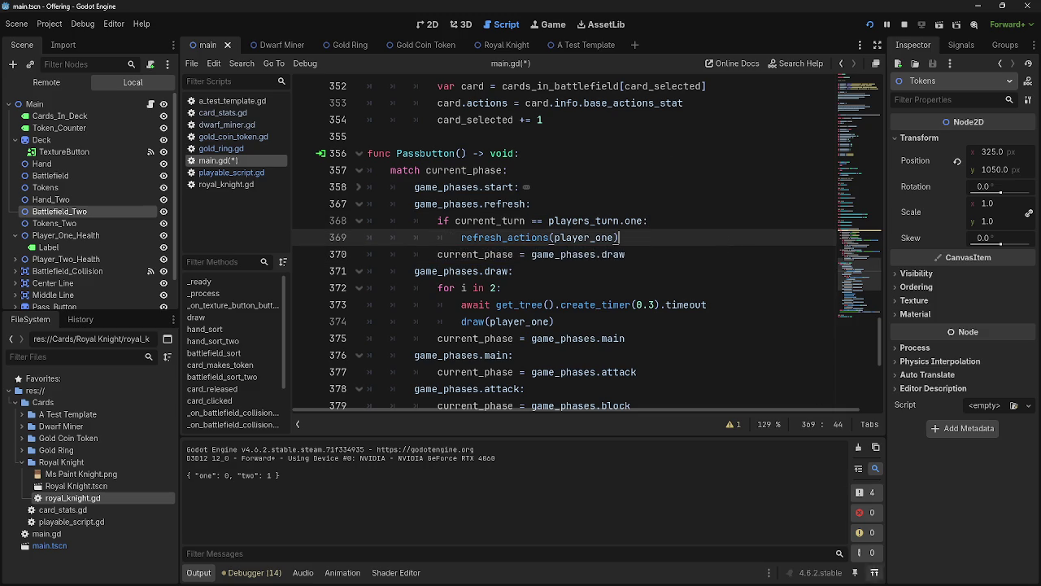
scroll(732, 301, "up", 20)
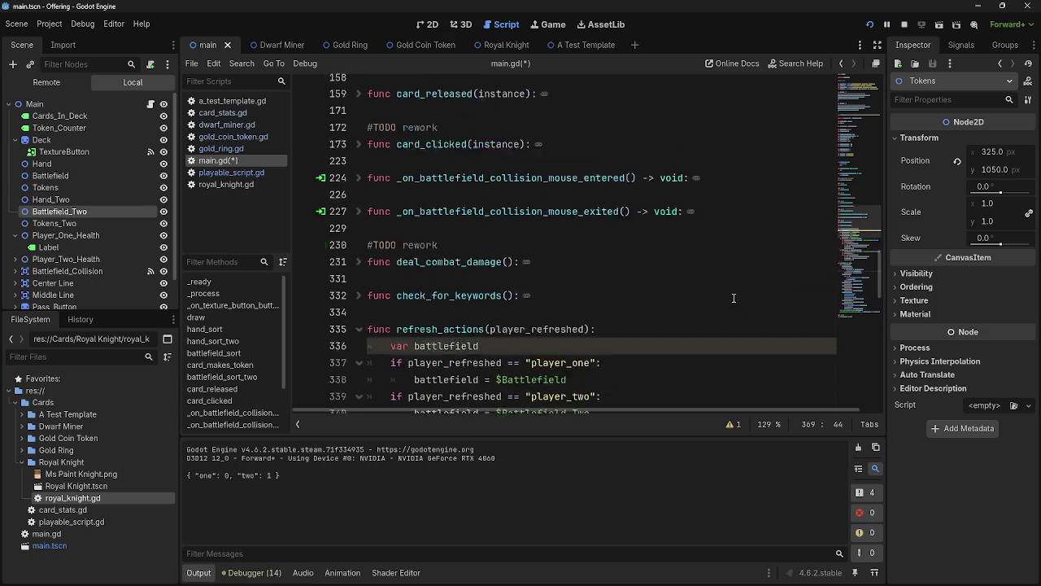
scroll(710, 322, "down", 1)
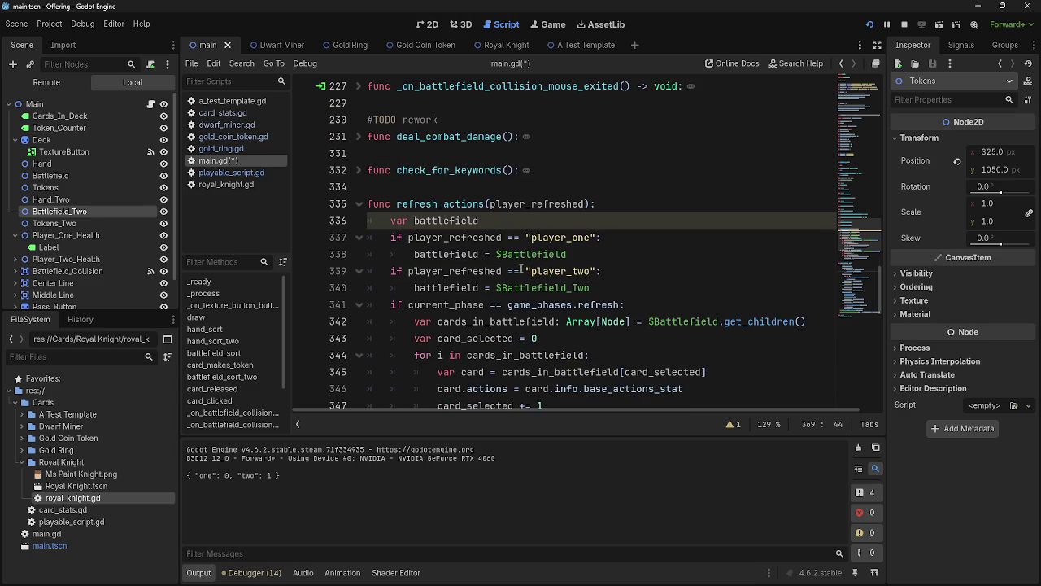
left_click(501, 221)
double_click(448, 221)
left_click(511, 220)
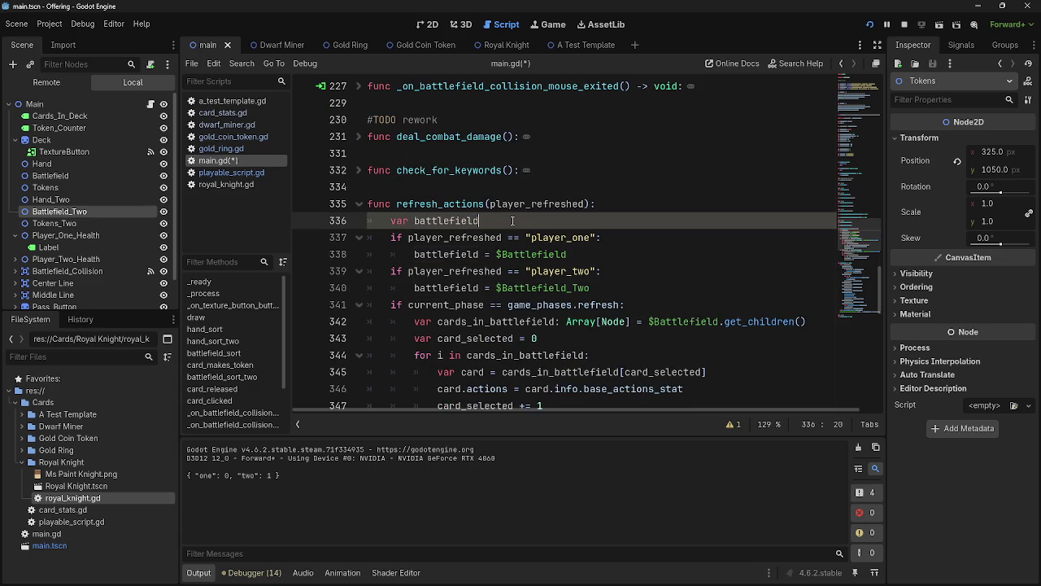
- Replace $Battlefield with the local battlefield variable in the cards_in_battlefield line of refresh_actions
scroll(525, 261, "down", 1)
left_click(719, 271)
left_click_drag(719, 271, 638, 275)
type("battlefield")
left_click(642, 289)
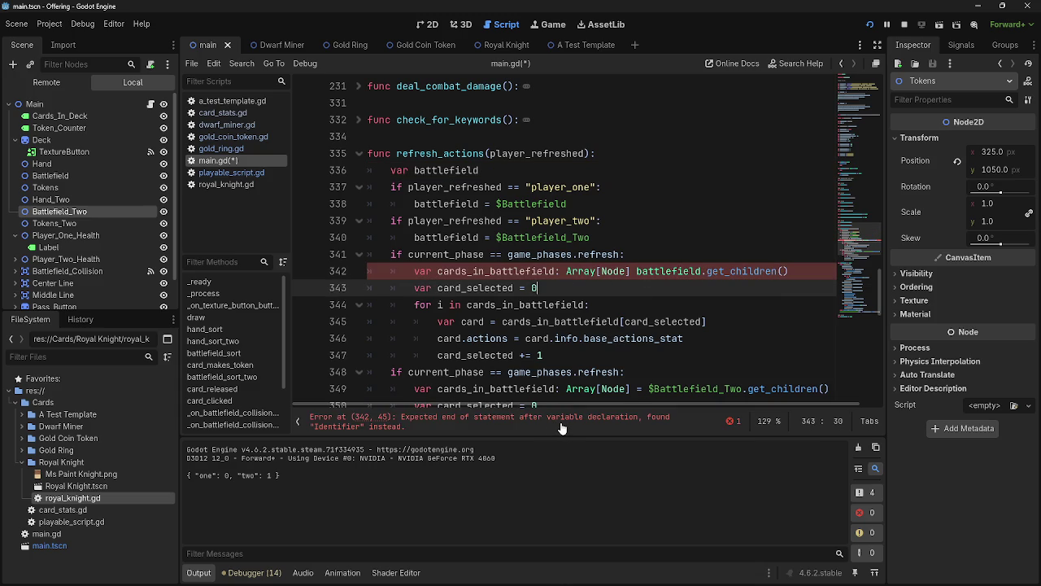
left_click(561, 428)
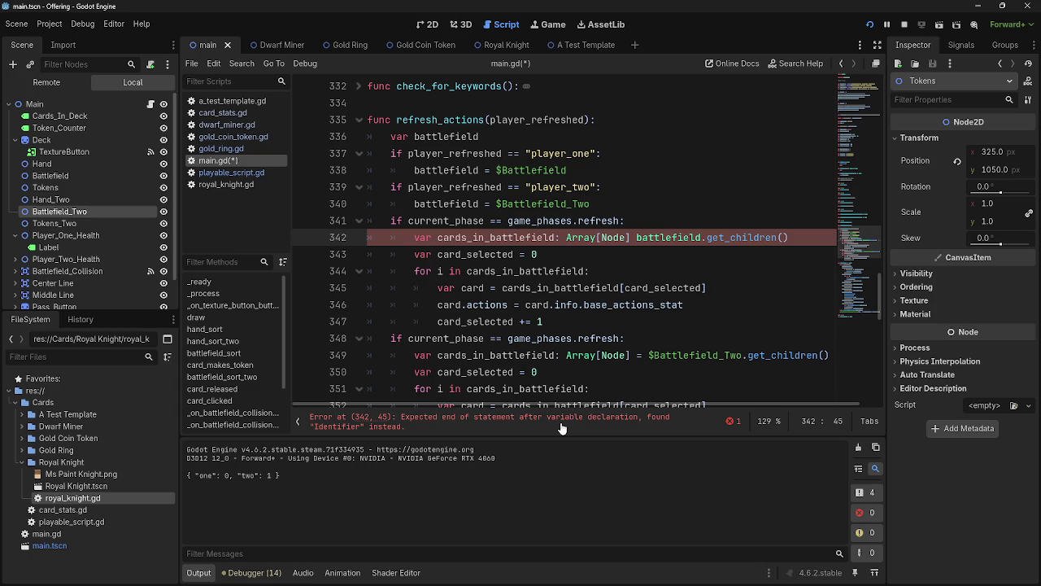
key("Right")
key("Right")
key("Right")
key("BackSpace")
key("BackSpace")
key("BackSpace")
key("ctrl+z")
key("ctrl+z")
key("ctrl+z")
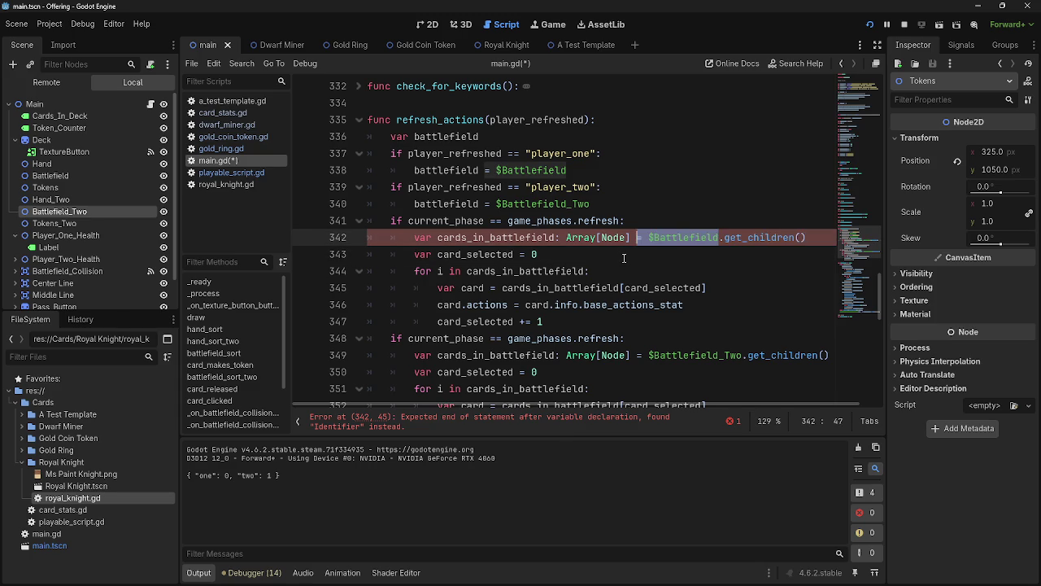
left_click(651, 237)
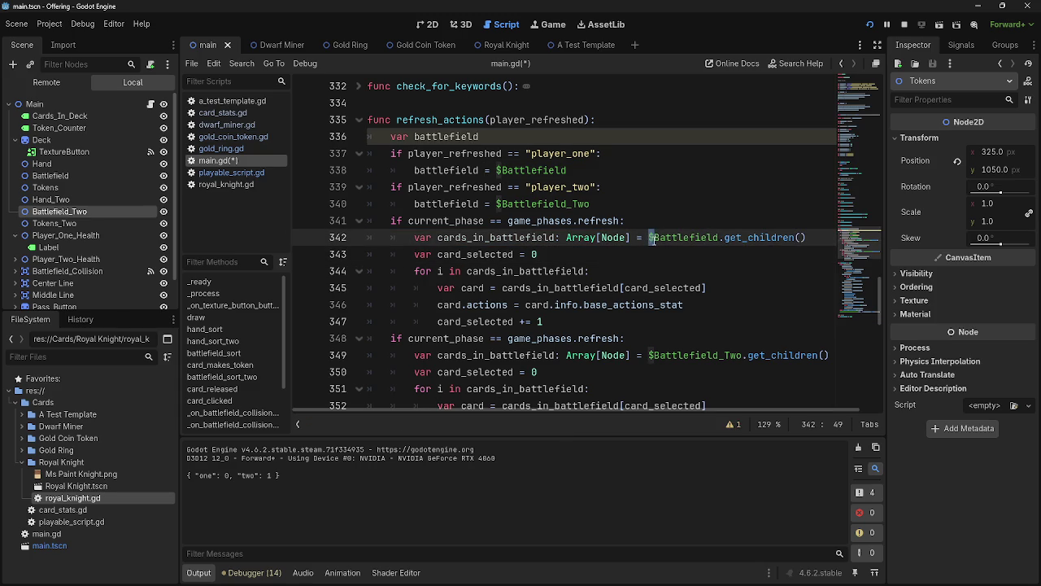
key("Delete")
key("Delete")
type("b")
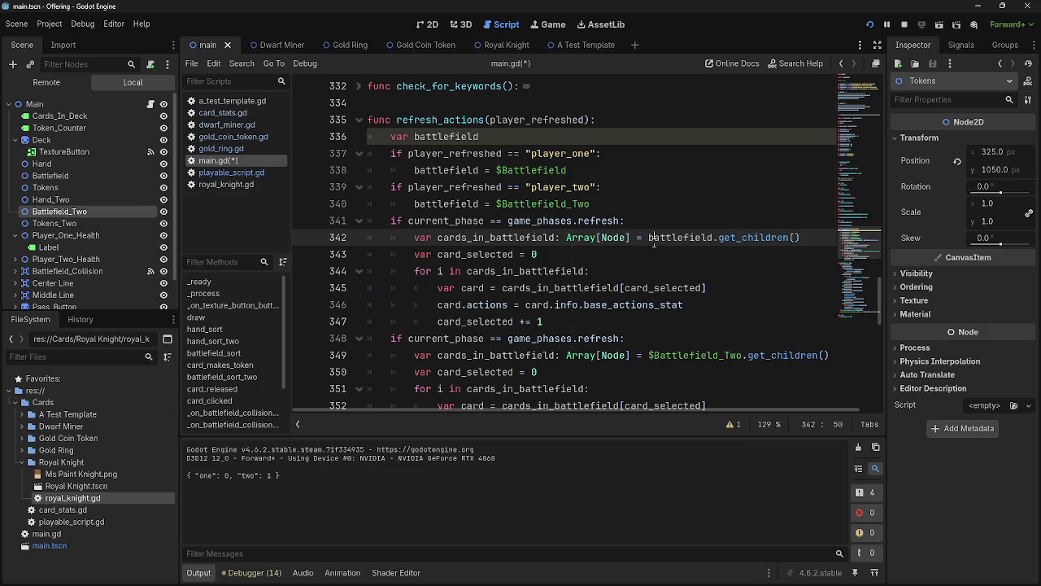
left_click(667, 238)
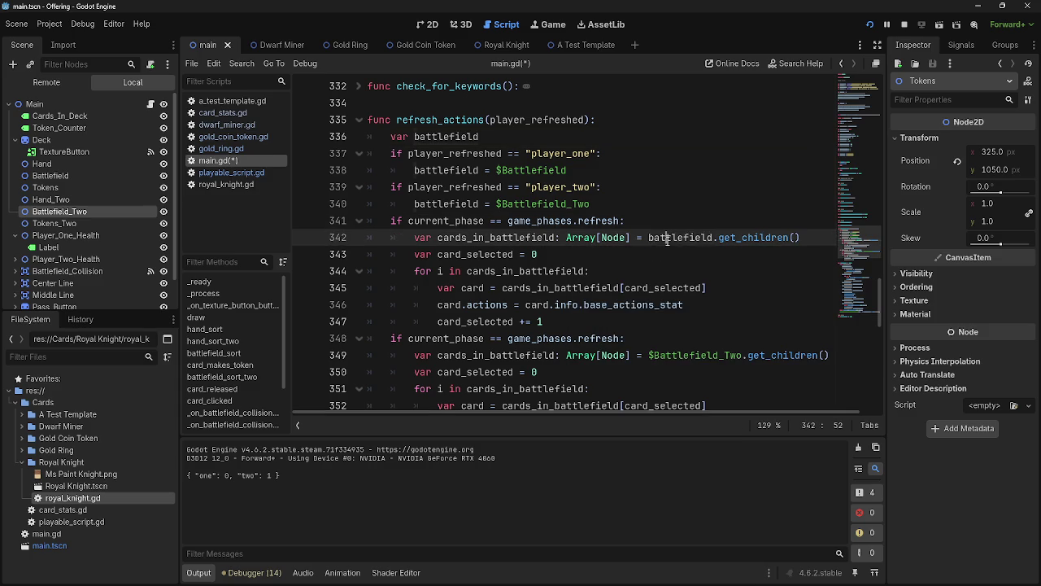
- Delete the duplicate Battlefield_Two refresh block from refresh_actions
key("Down")
scroll(726, 342, "down", 2)
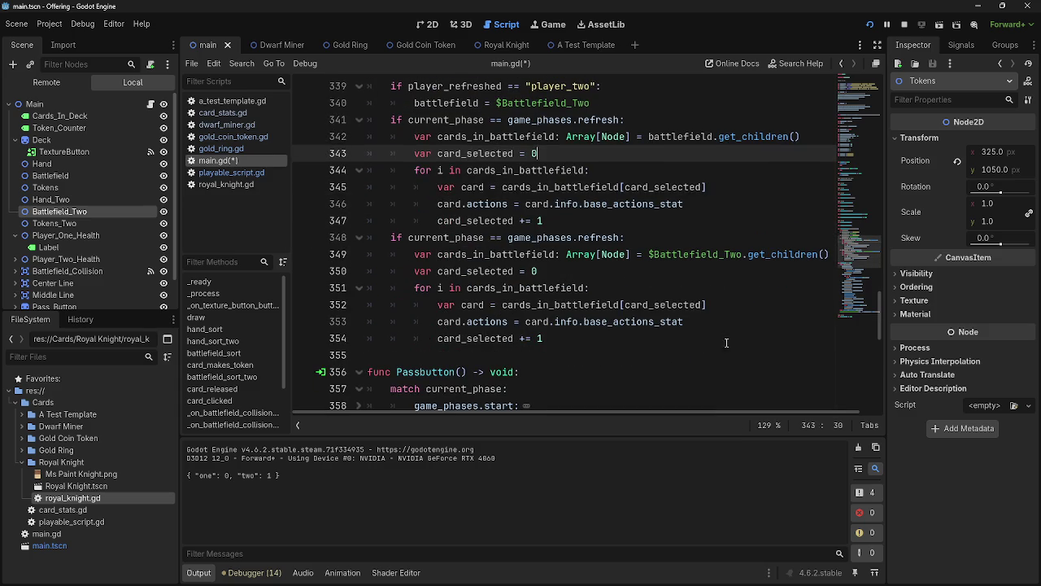
left_click(715, 338)
mouse_move(675, 337)
left_mouse_down()
mouse_move(447, 303)
mouse_move(368, 237)
left_mouse_up()
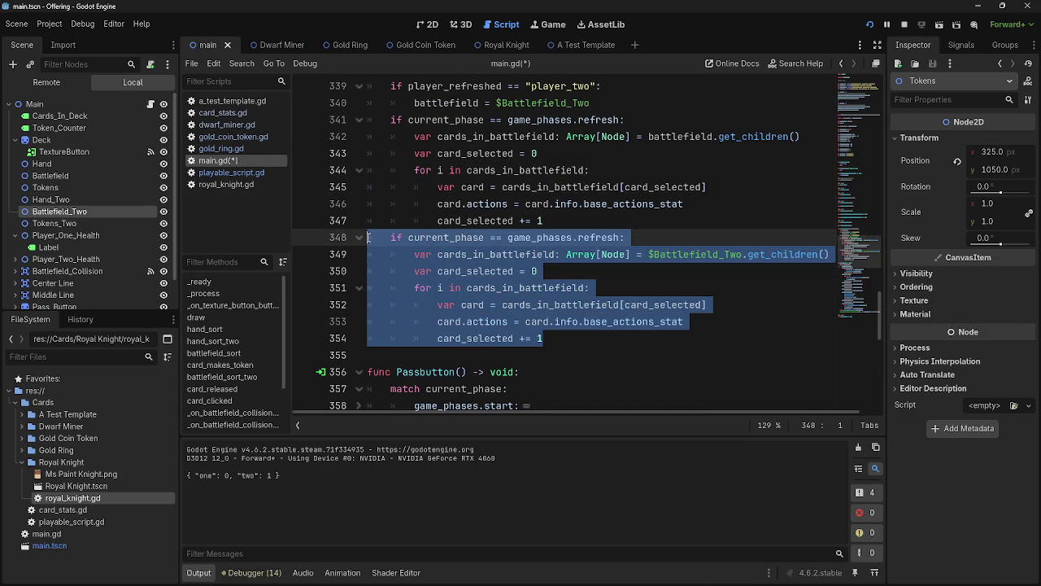
key("BackSpace")
key("BackSpace")
scroll(642, 316, "up", 2)
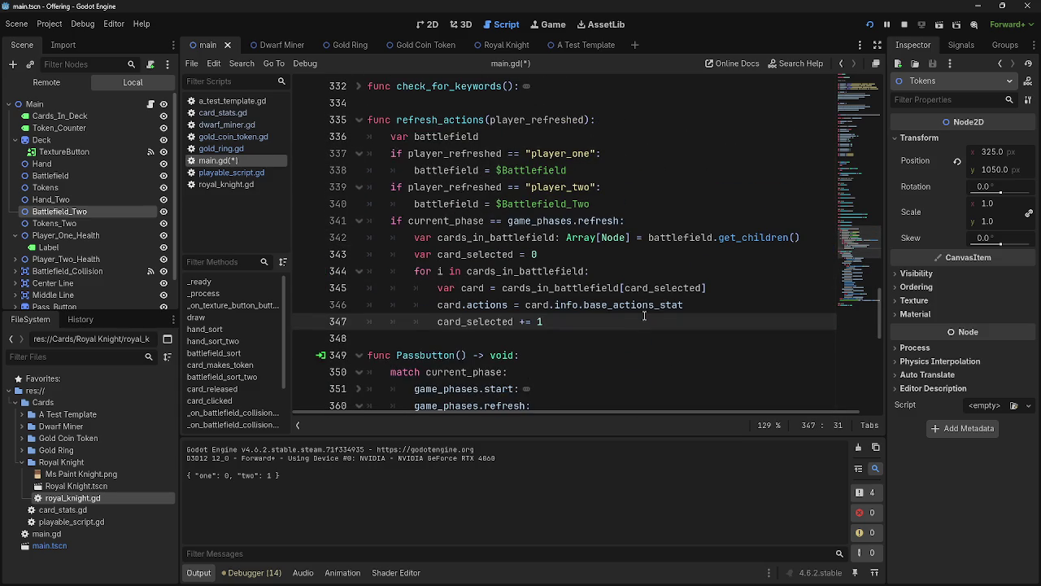
left_click(513, 92)
left_click(514, 100)
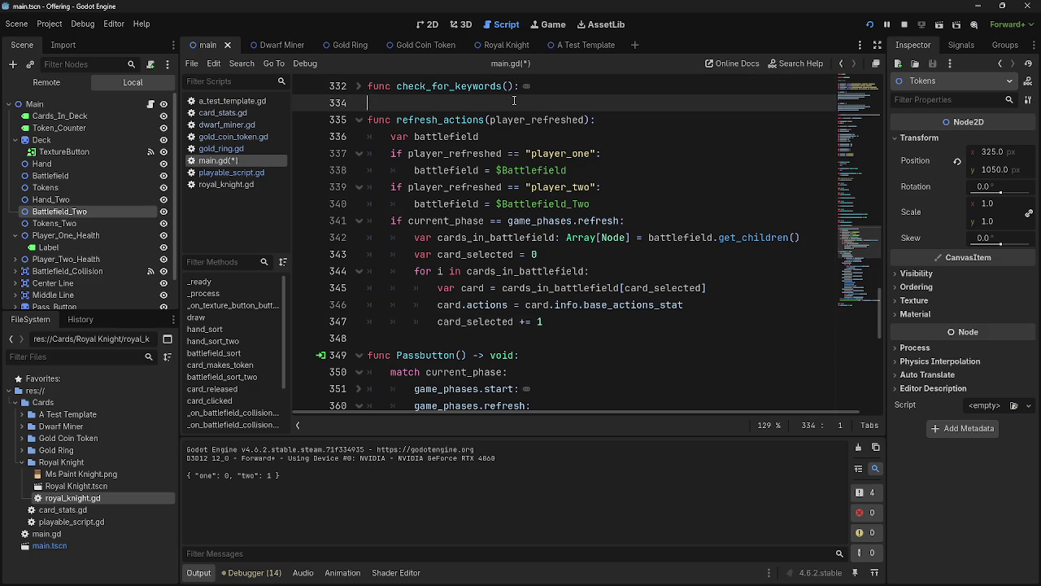
- Add a '#TODO revisit when better' comment line above refresh_actions
key("Return")
type("#tod")
key("BackSpace")
key("BackSpace")
key("BackSpace")
type("TODO ")
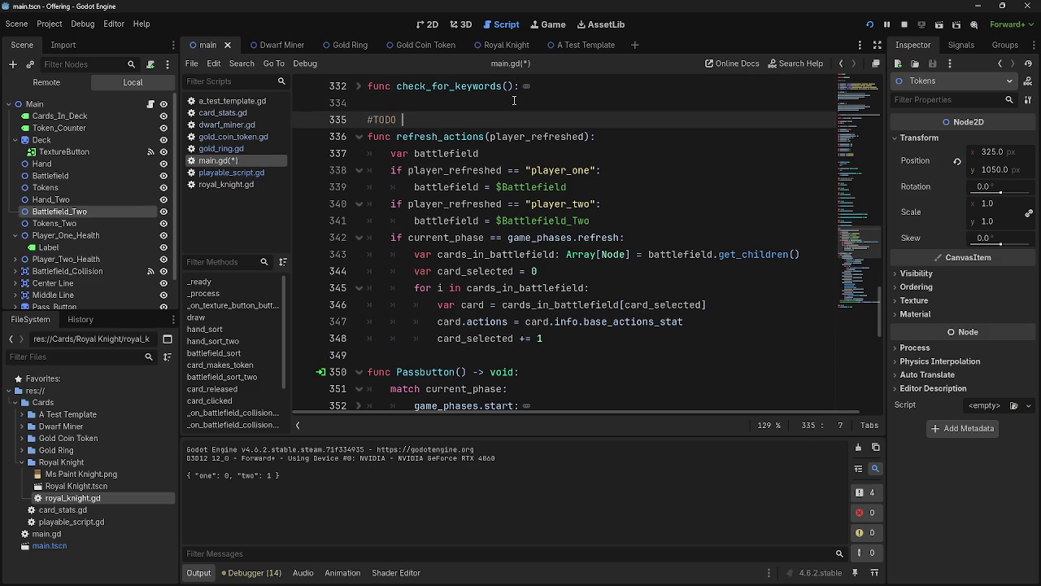
type("reviews")
key("BackSpace")
key("BackSpace")
key("BackSpace")
type("sit whe")
type("n better")
- Reword the draw function's TODO on line 65 from 'recheck with more skill' to 'revisit when better'
scroll(531, 119, "up", 20)
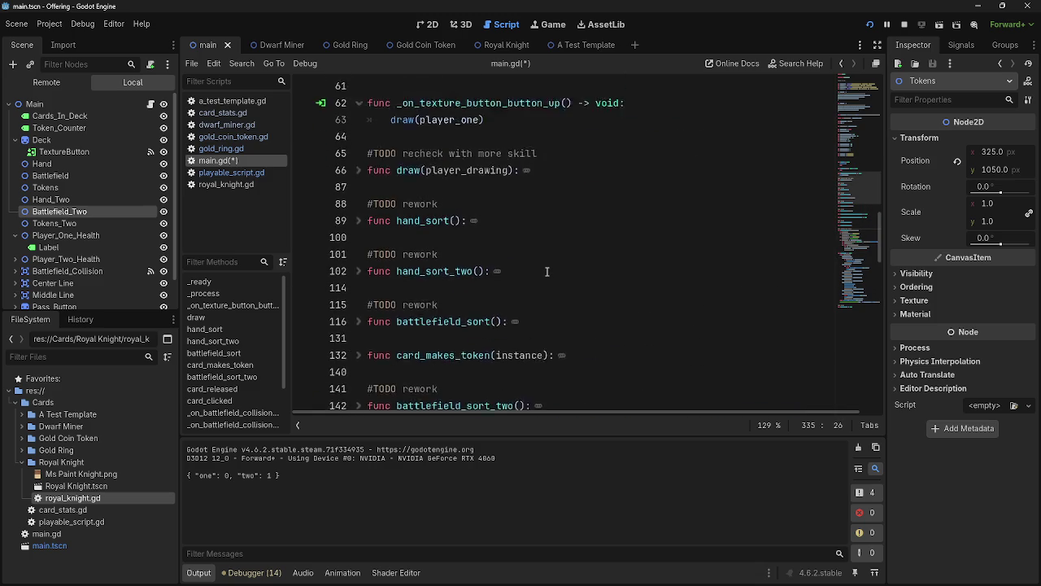
left_click_drag(537, 204, 511, 204)
left_click_drag(439, 206, 414, 204)
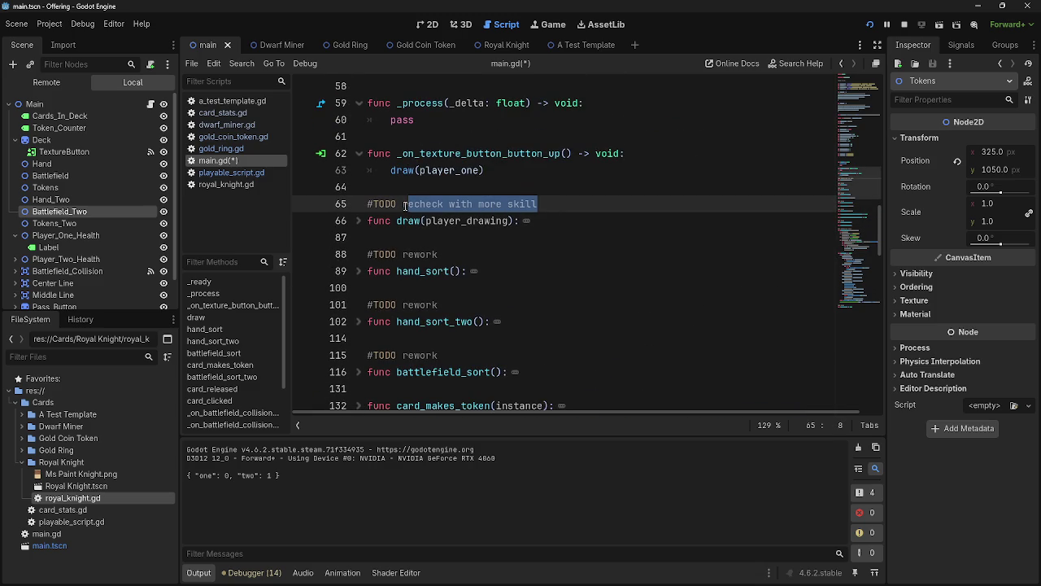
key("BackSpace")
type("visit ")
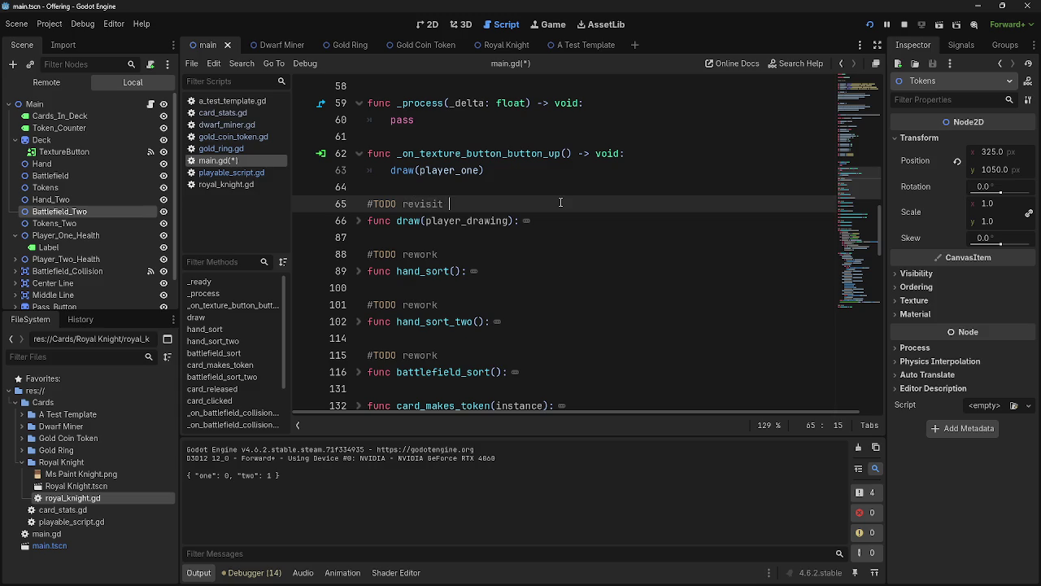
type("when better")
scroll(560, 203, "down", 15)
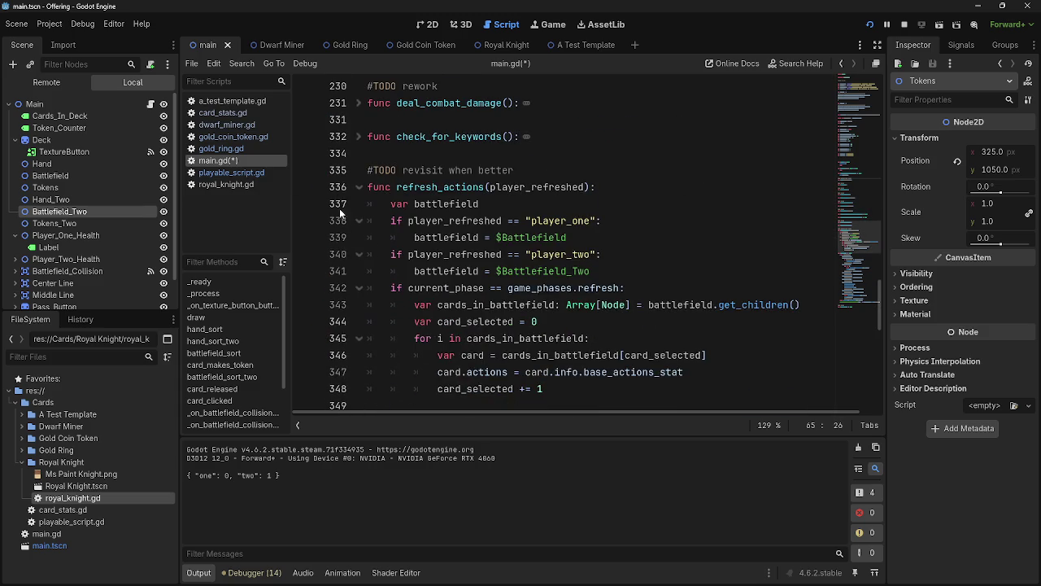
- Fold refresh_actions and inspect check_for_keywords and deal_combat_damage to reach the Passbutton refresh phase
left_click(358, 188)
left_click(363, 153)
scroll(360, 203, "up", 2)
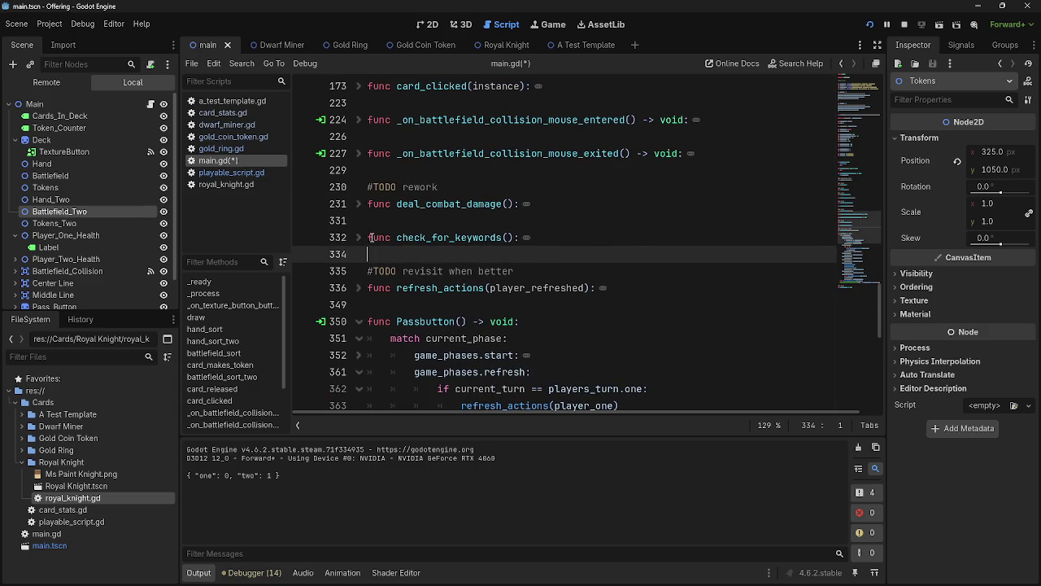
left_click(360, 238)
left_click(360, 238)
left_click(370, 220)
left_click(359, 204)
left_click(358, 204)
scroll(481, 294, "up", 3)
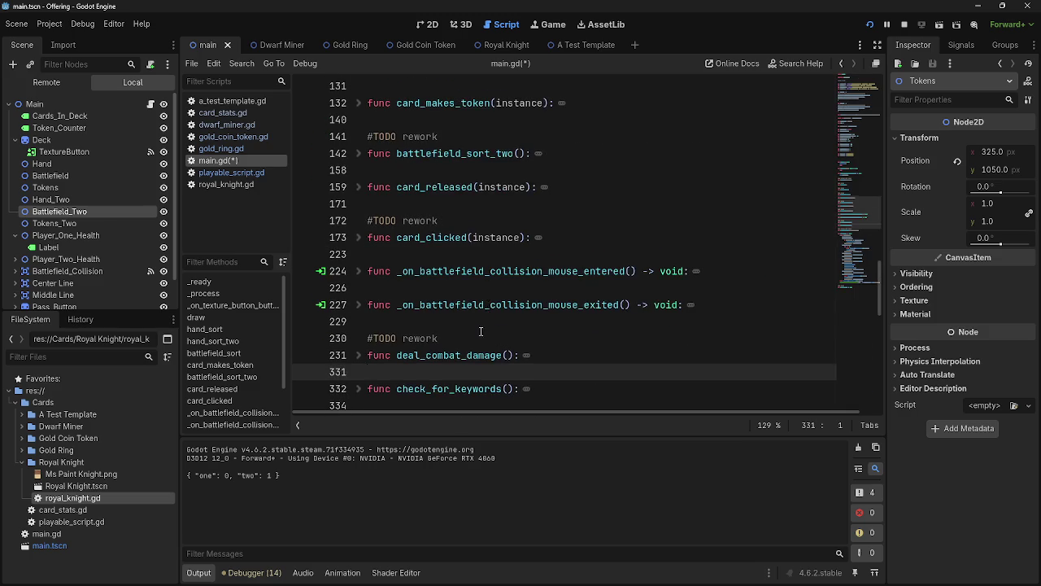
scroll(479, 332, "up", 3)
scroll(478, 339, "up", 1)
scroll(478, 338, "down", 7)
scroll(480, 339, "down", 4)
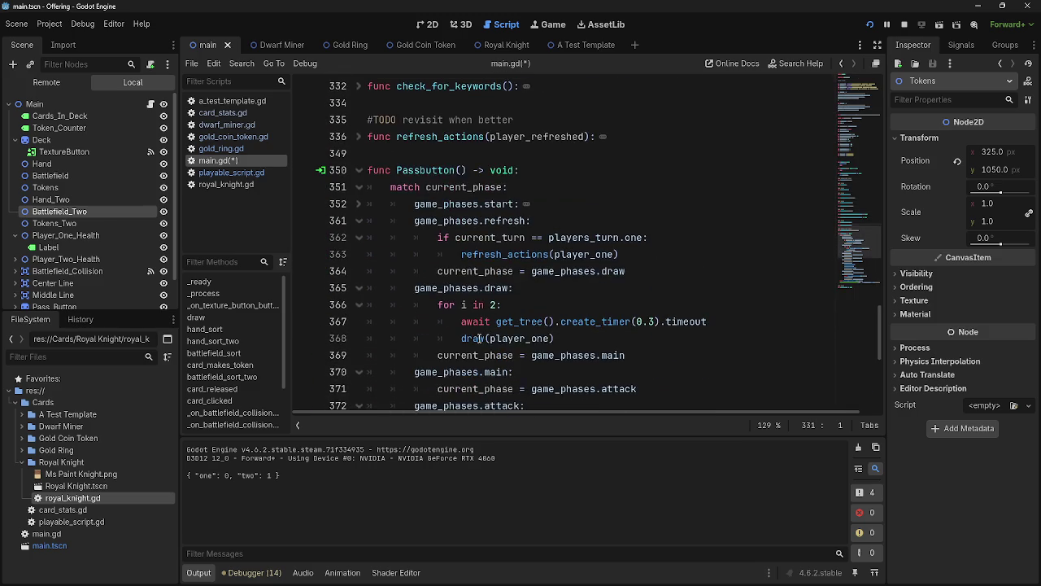
scroll(480, 338, "up", 2)
scroll(480, 339, "down", 2)
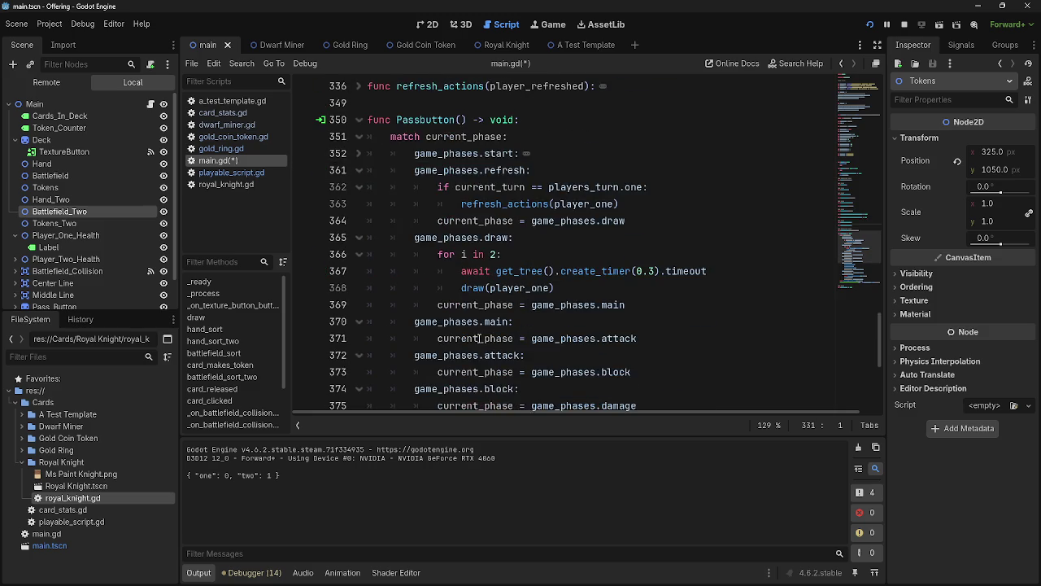
scroll(480, 339, "up", 2)
- Add 'if current_turn == players_turn.two:' below refresh_actions(player_one)
left_click(657, 302)
key("Return")
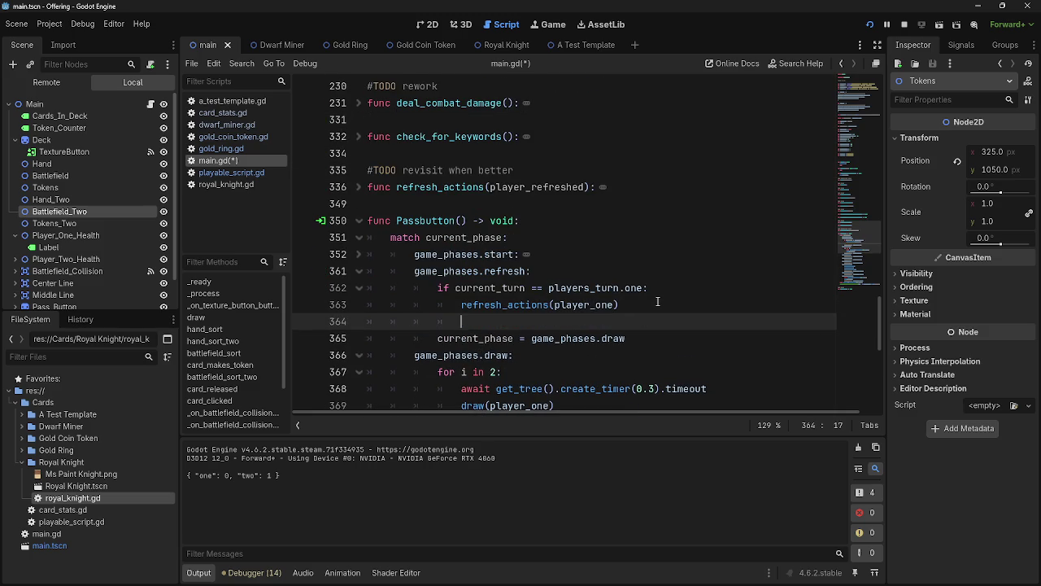
type("if current_")
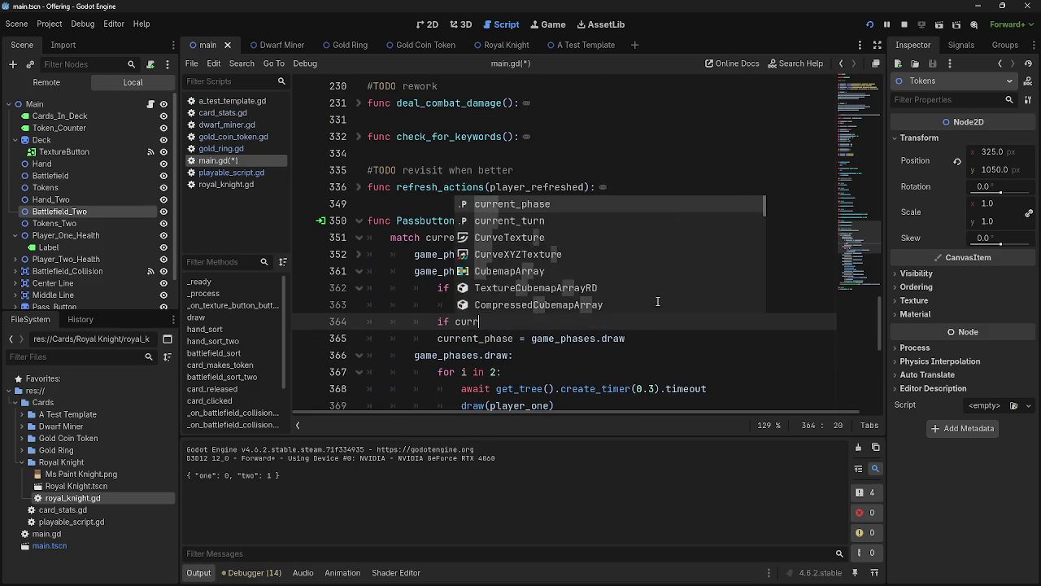
type("t")
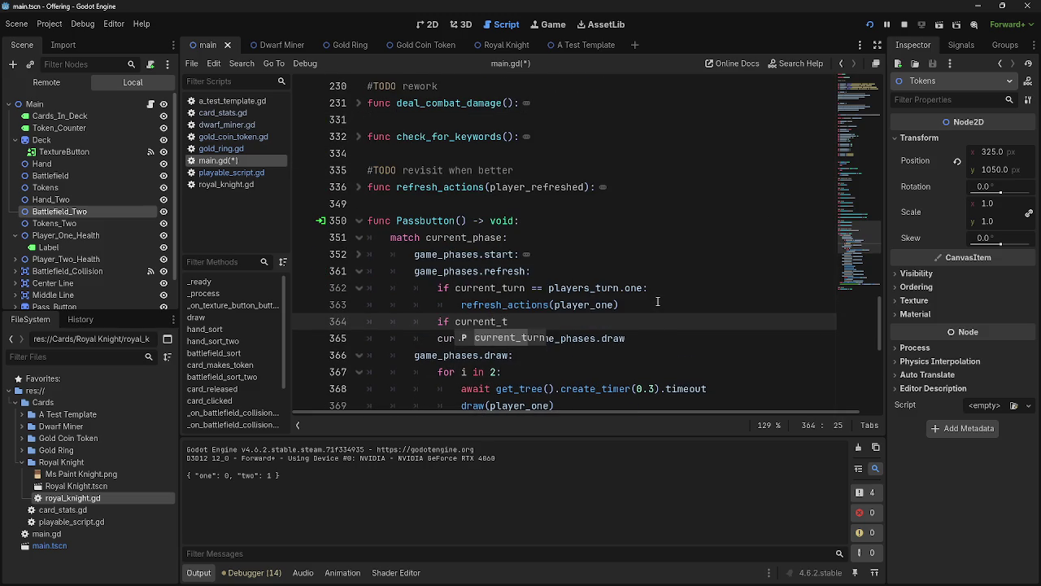
type("urn == playe")
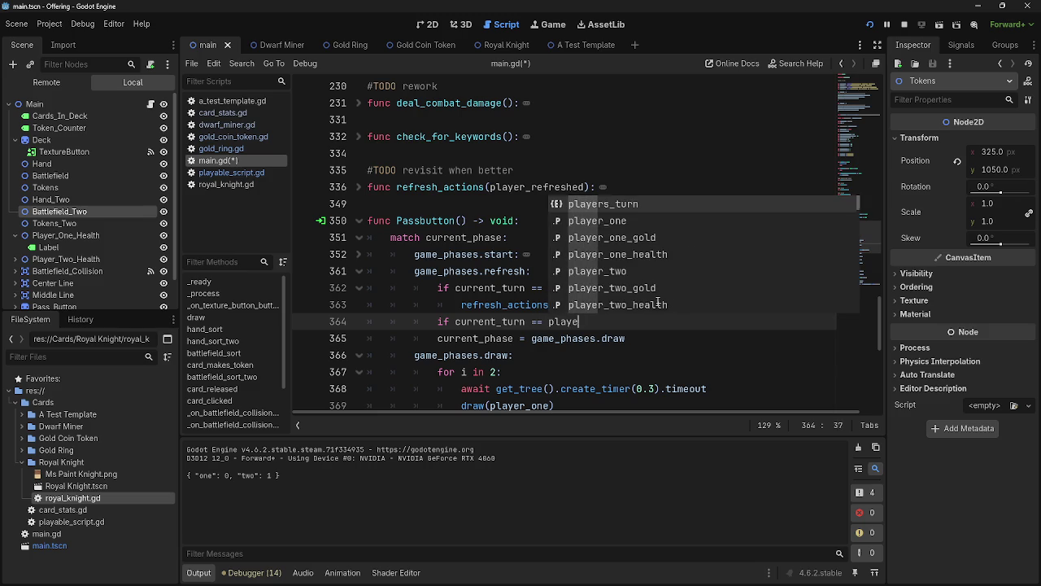
type("r)")
key("BackSpace")
type("s_turn.")
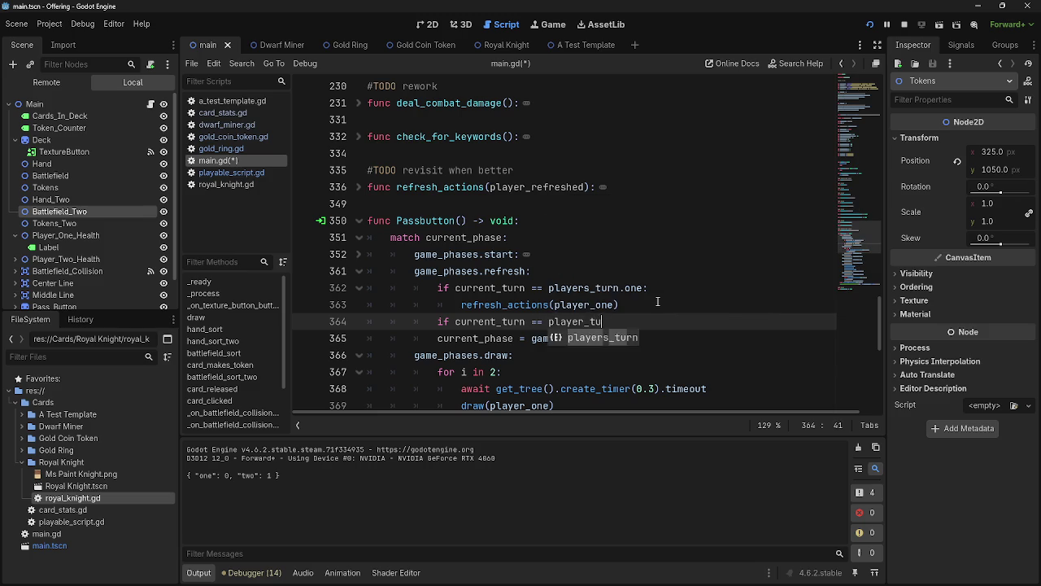
type("two:\"")
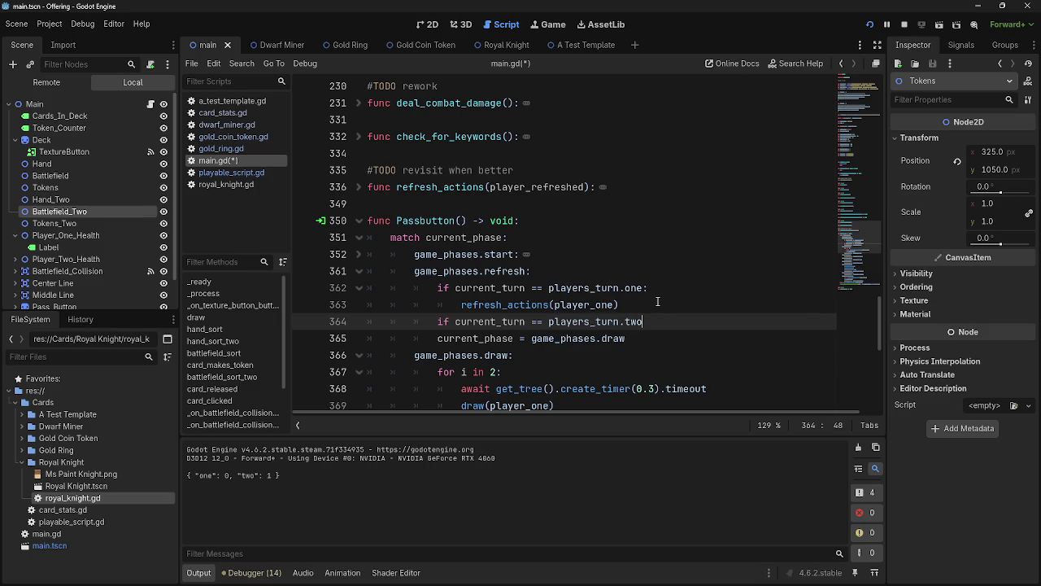
key("BackSpace")
key("Return")
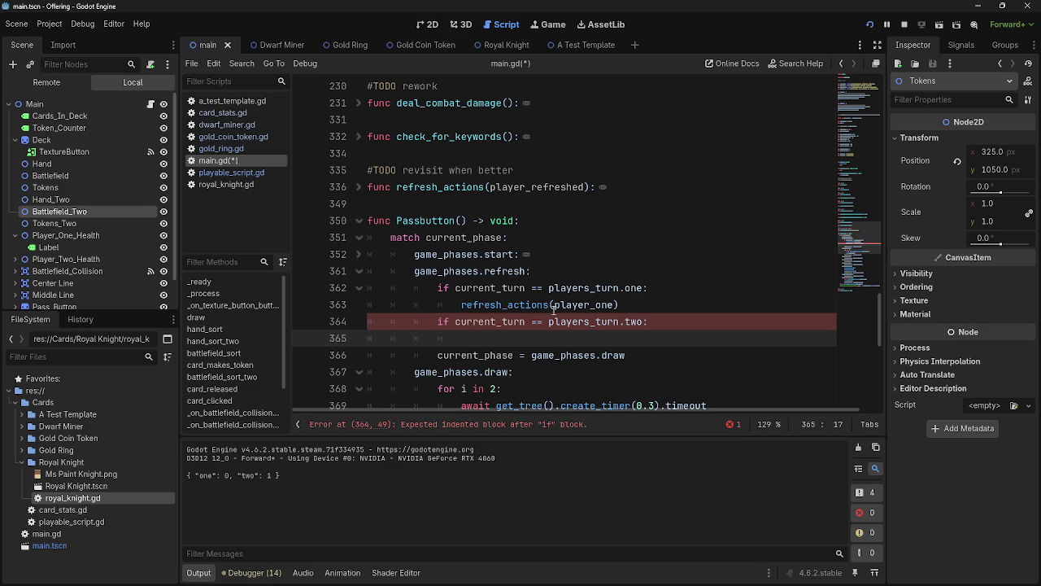
- Copy refresh_actions(player_one) under the new check and change its argument to player_two
left_click_drag(618, 305, 461, 306)
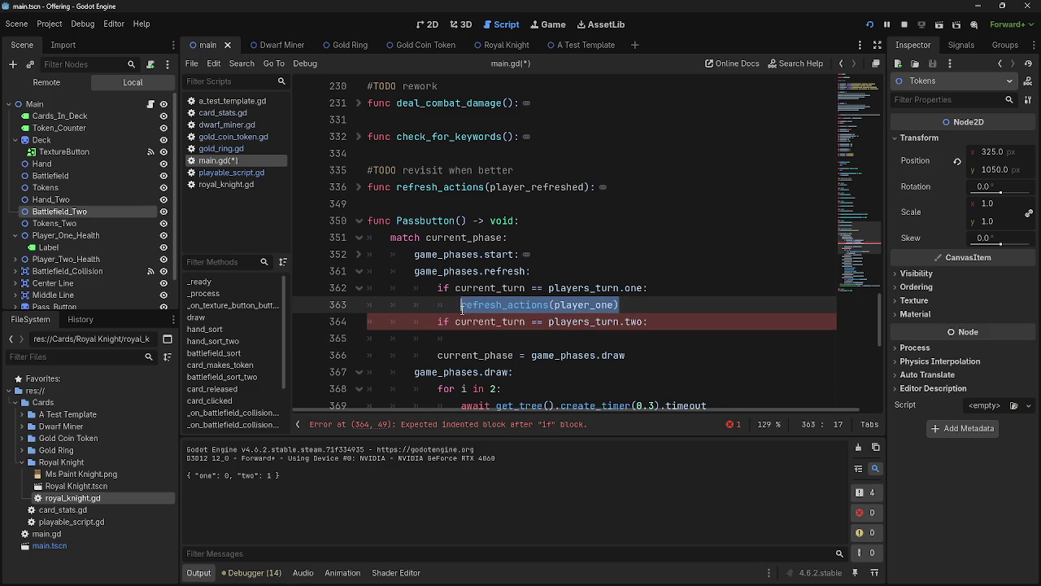
key("ctrl+c")
left_click(611, 338)
key("ctrl+v")
left_click(611, 338)
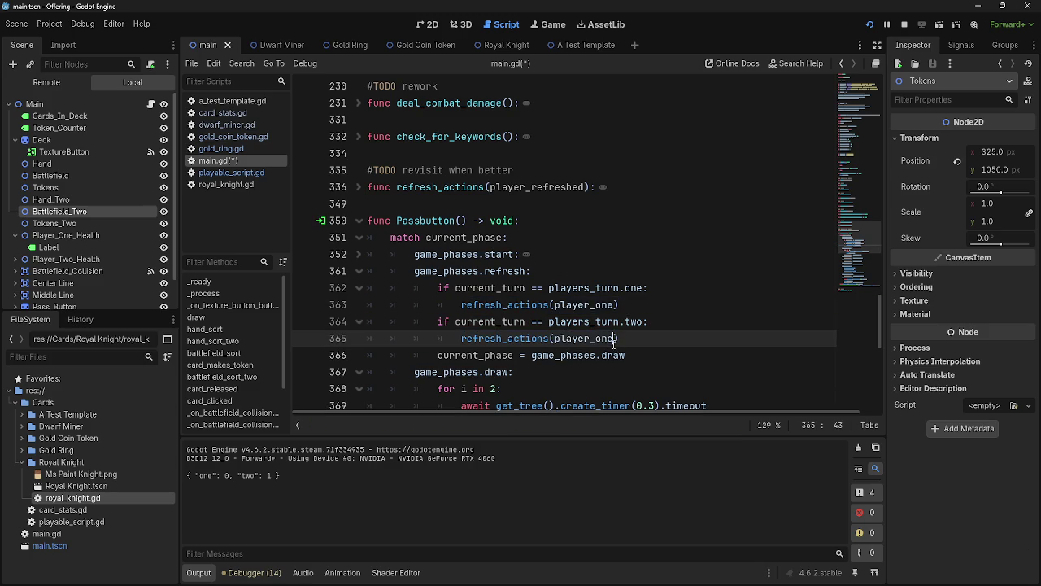
double_click(606, 338)
left_click(601, 339)
key("Delete")
key("Delete")
key("BackSpace")
type("two")
left_click(619, 340)
scroll(620, 340, "up", 8)
scroll(379, 293, "down", 5)
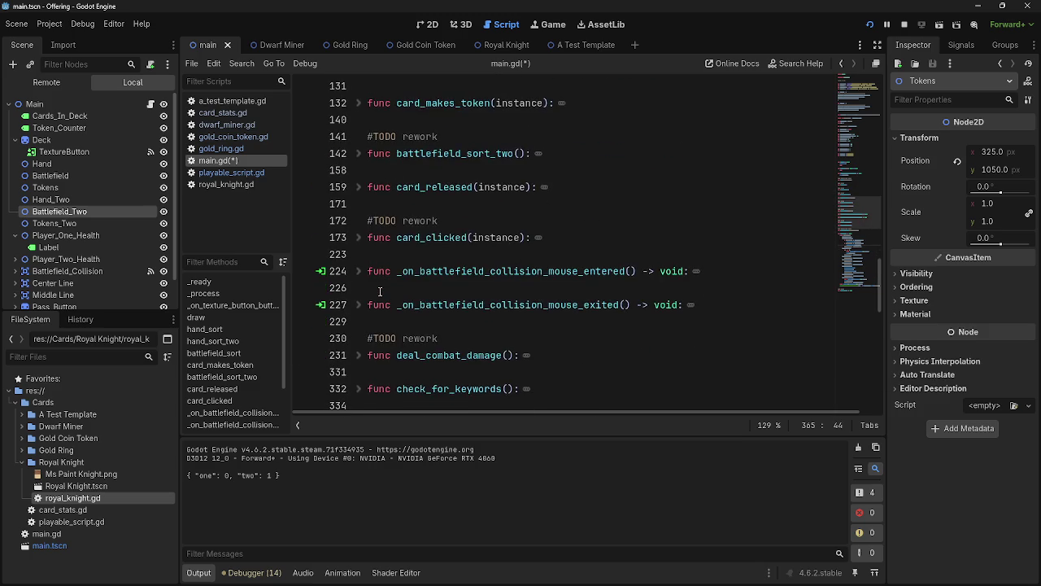
left_click(360, 345)
left_click(360, 306)
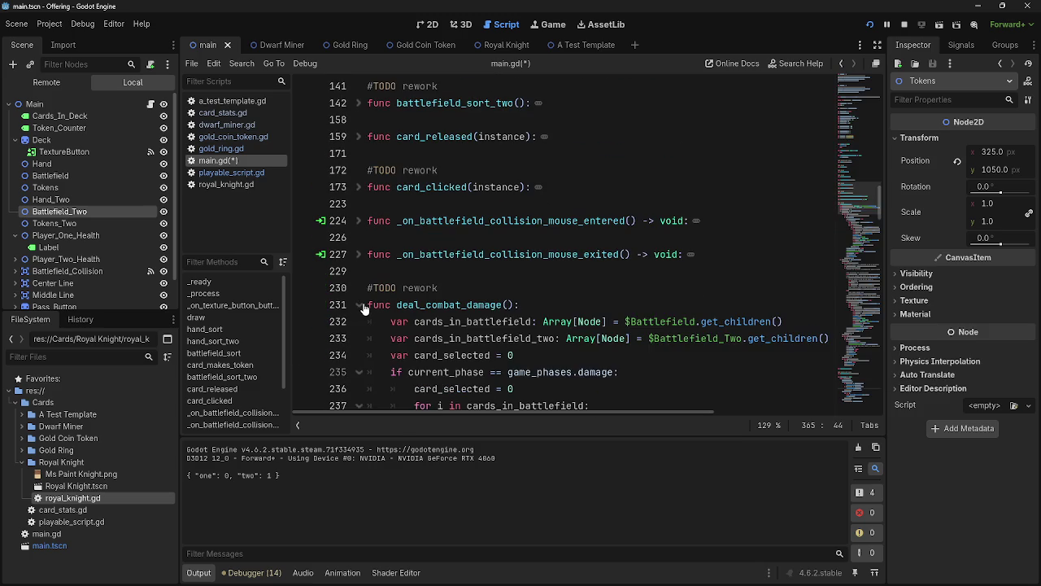
scroll(363, 308, "down", 2)
left_click(359, 208)
scroll(355, 289, "down", 1)
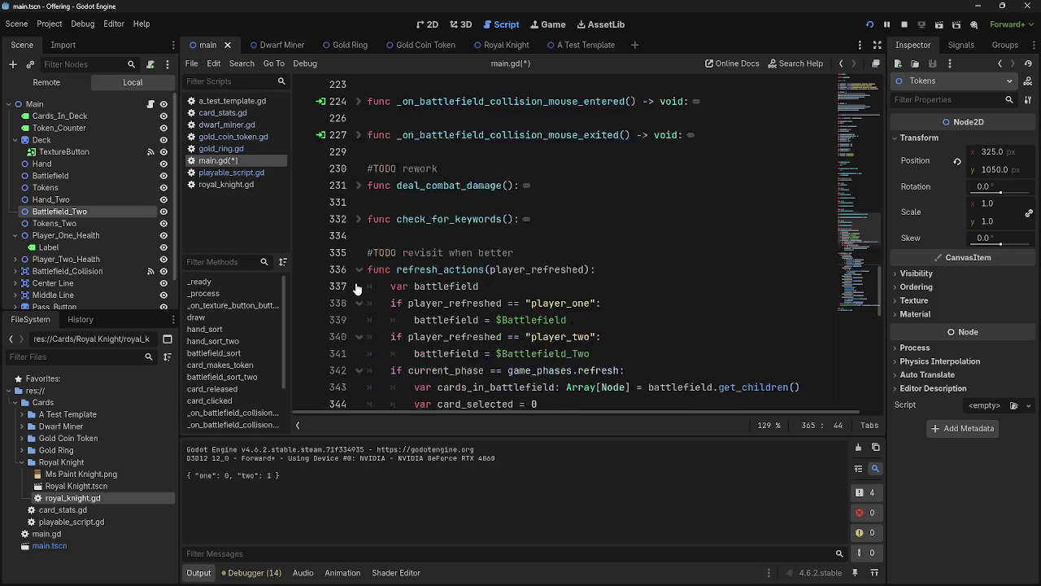
scroll(355, 289, "down", 3)
mouse_move(598, 271)
left_mouse_down()
mouse_move(456, 258)
mouse_move(376, 221)
mouse_move(362, 204)
left_mouse_up()
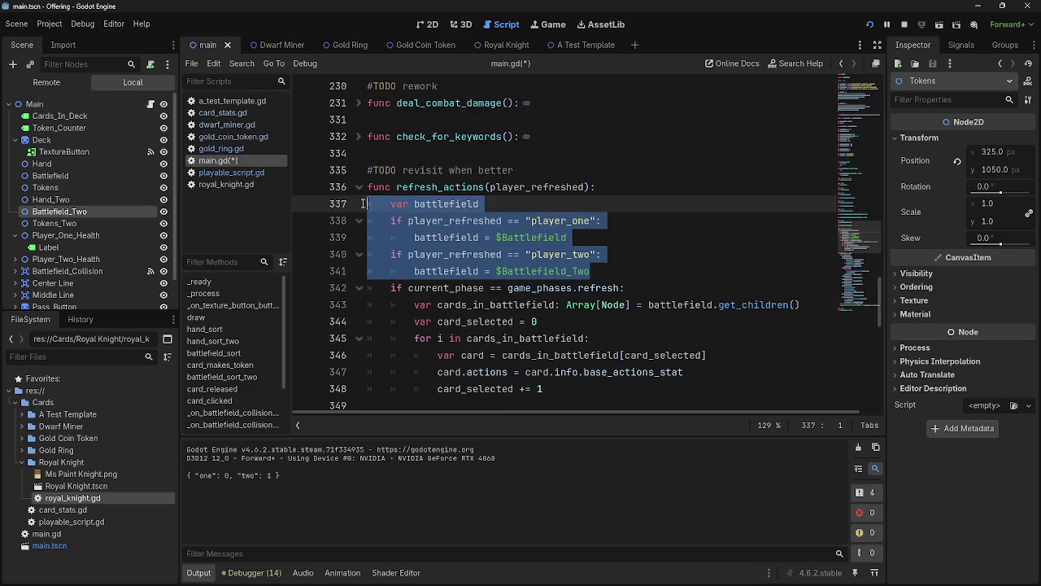
left_click(615, 274)
mouse_move(615, 274)
left_mouse_down()
mouse_move(561, 272)
mouse_move(360, 208)
left_mouse_up()
left_click(624, 277)
left_click_drag(624, 277, 366, 205)
left_click(642, 271)
left_click_drag(642, 271, 346, 203)
left_click(625, 288)
double_click(570, 220)
left_click(569, 221)
left_click_drag(570, 220, 317, 205)
left_click(594, 271)
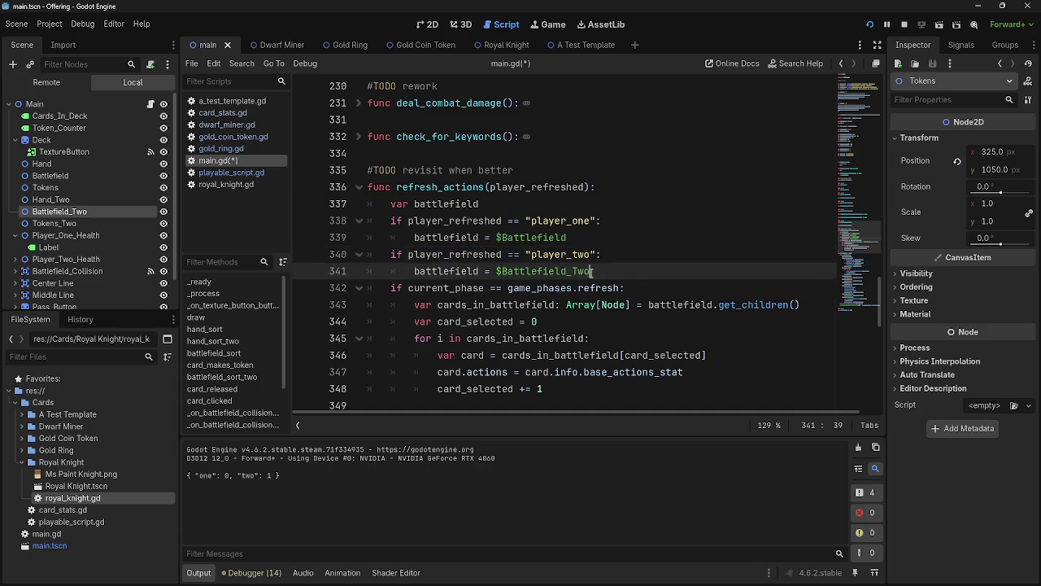
left_click_drag(593, 271, 337, 254)
left_click(679, 265)
left_click_drag(617, 237, 387, 236)
- Fold refresh_actions (line 336) and deal_combat_damage (line 231) to bring func Passbutton() into view
left_click_drag(604, 271, 366, 272)
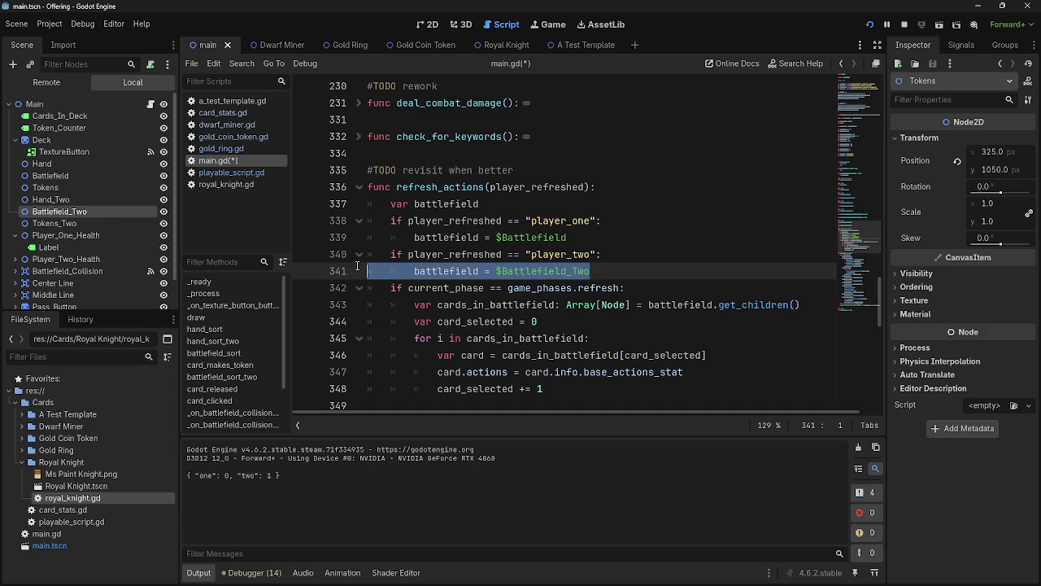
left_click(745, 273)
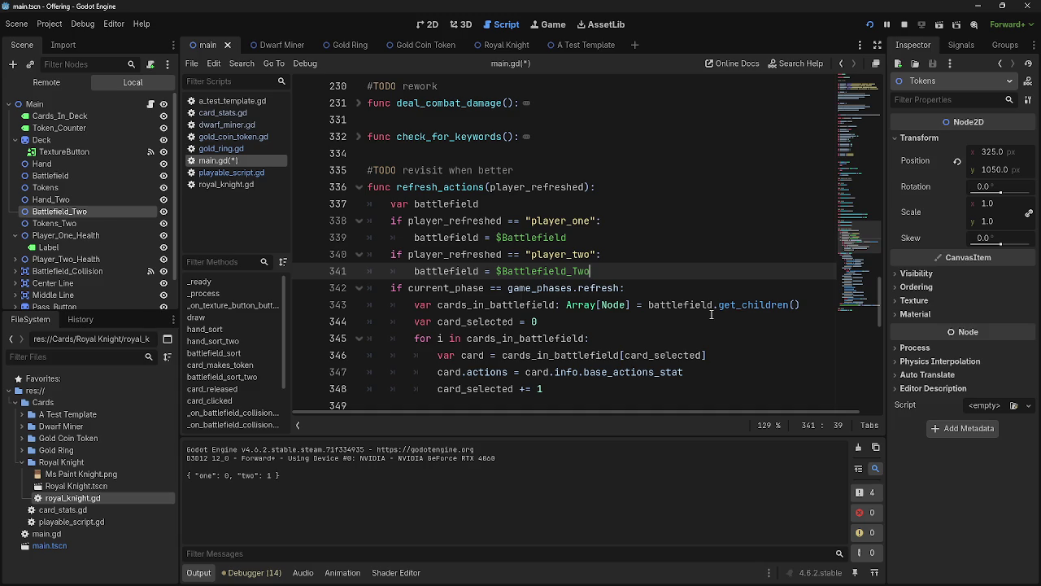
left_click(359, 188)
left_click(371, 203)
scroll(362, 208, "up", 2)
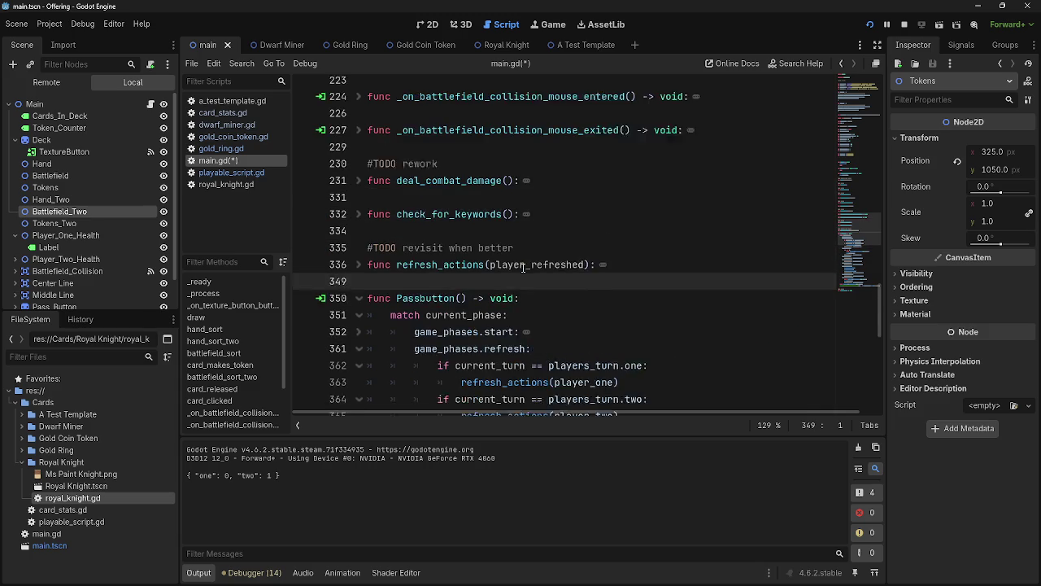
left_click(360, 204)
scroll(370, 213, "down", 15)
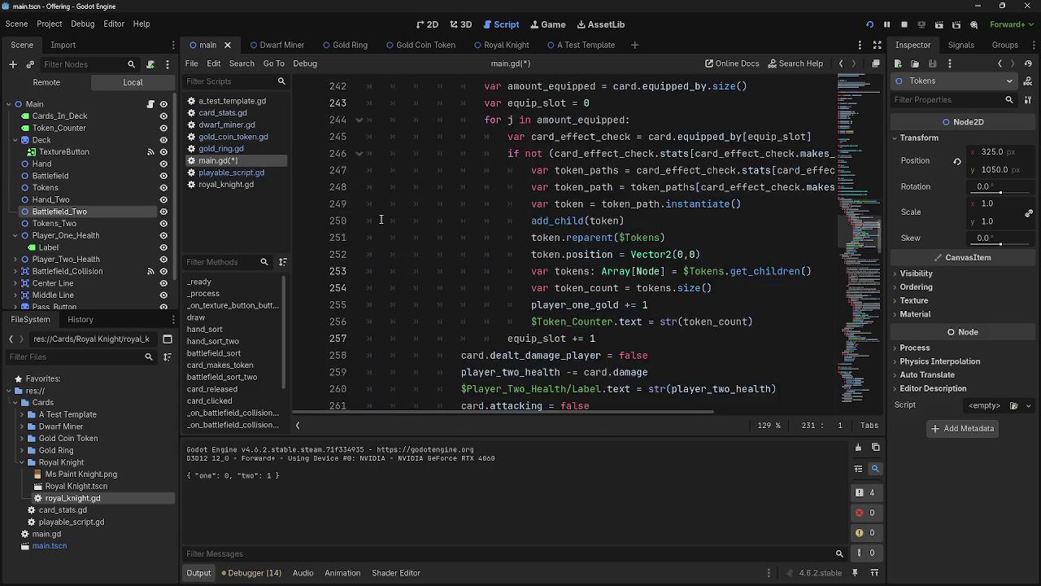
scroll(380, 220, "down", 3)
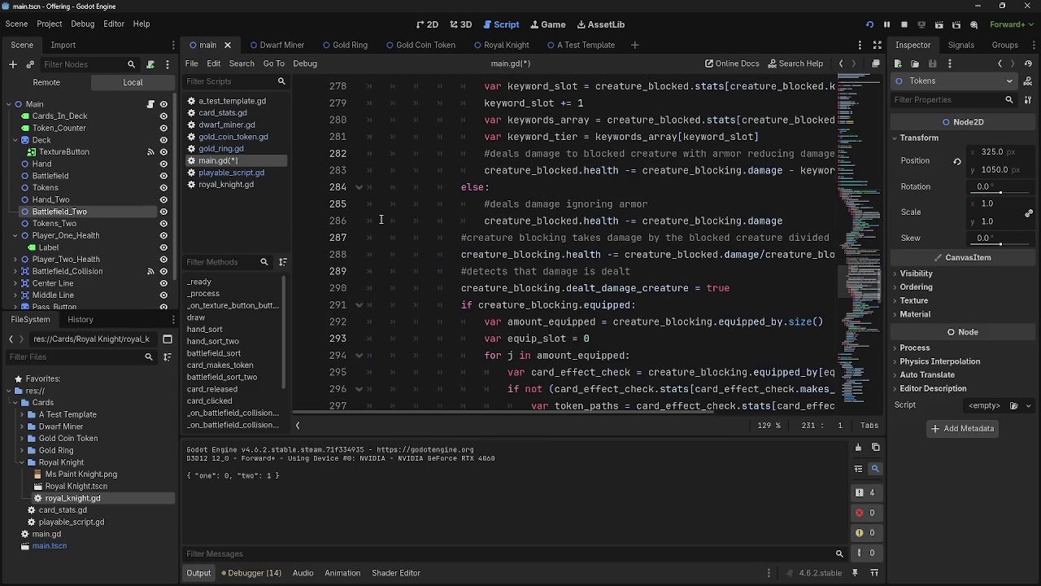
scroll(380, 220, "up", 15)
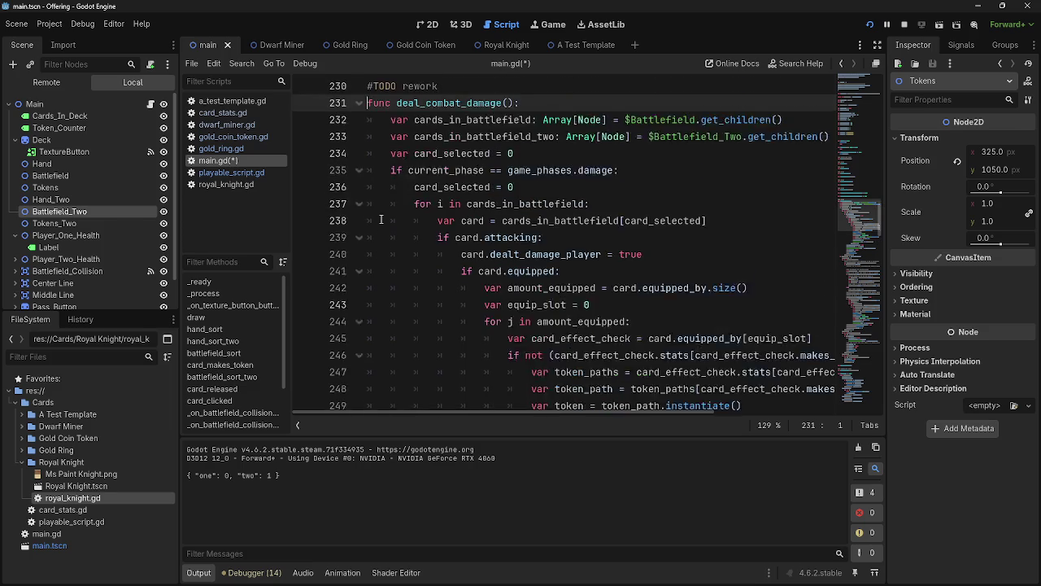
left_click(360, 154)
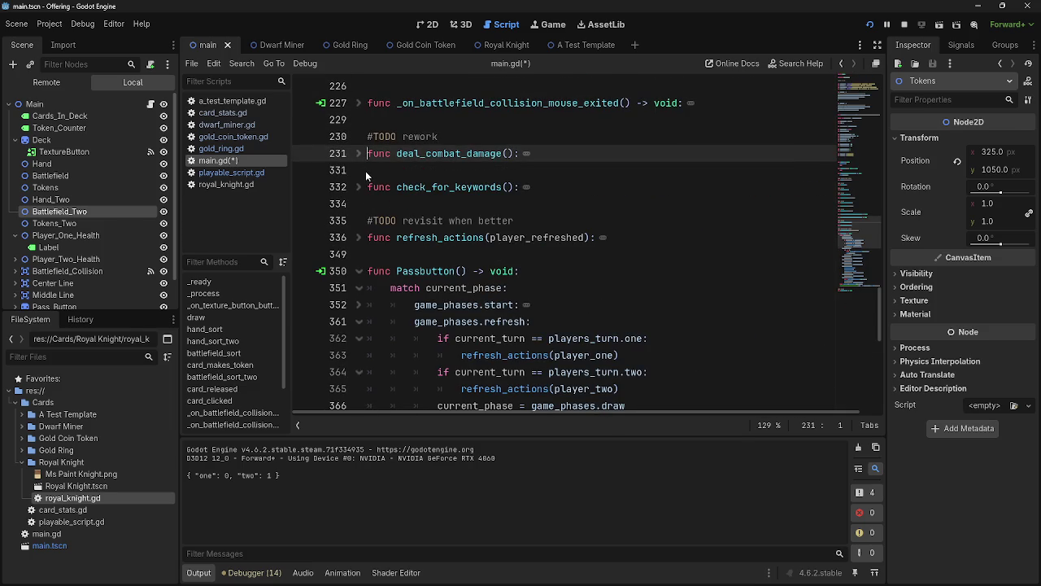
left_click(367, 170)
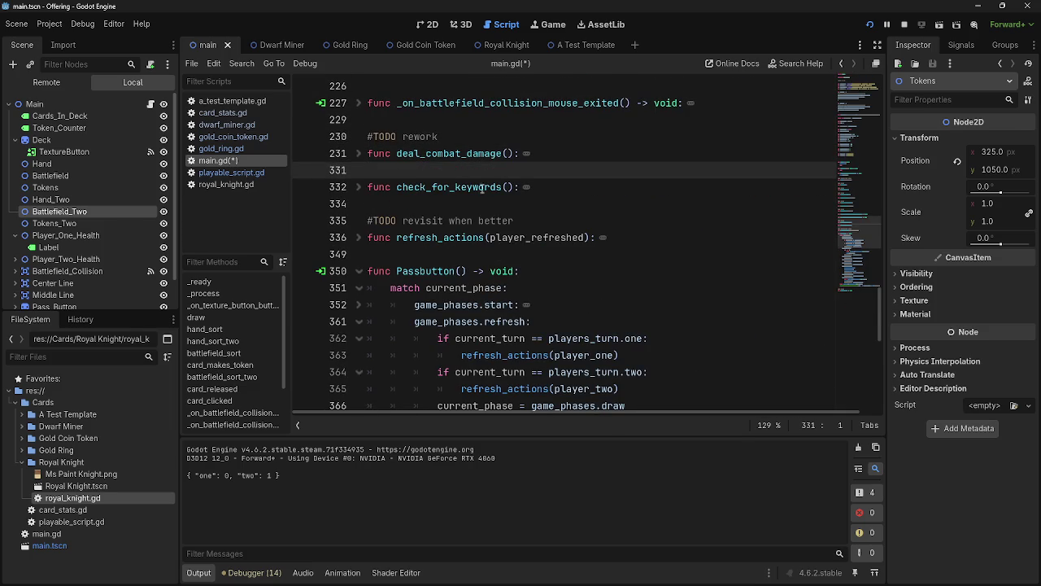
scroll(485, 188, "up", 1)
scroll(480, 218, "down", 4)
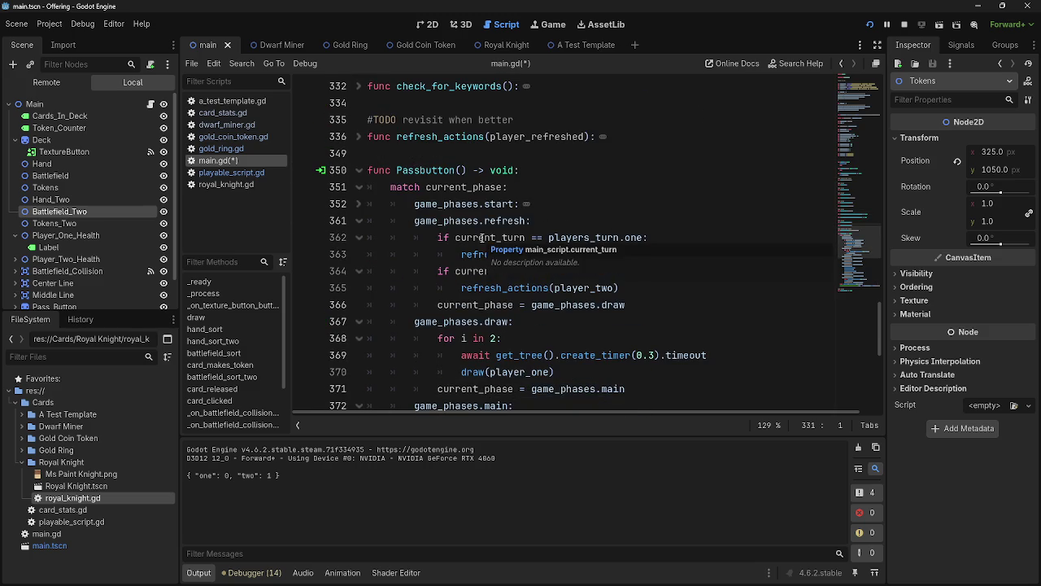
- Paste the two current_turn if-checks into the game_phases.draw branch, dropping the copied refresh_actions call
left_click(681, 269)
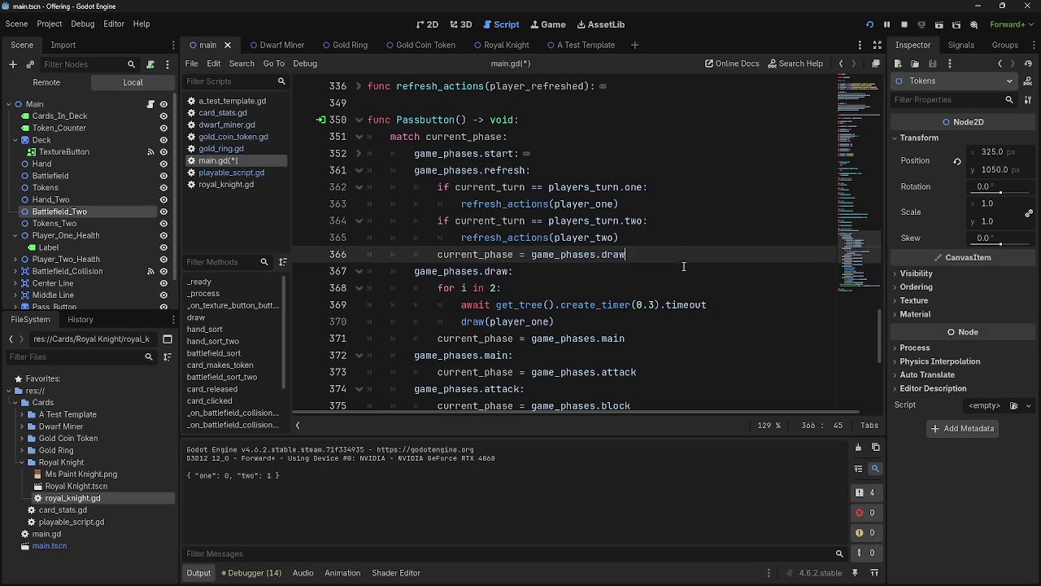
scroll(699, 269, "down", 1)
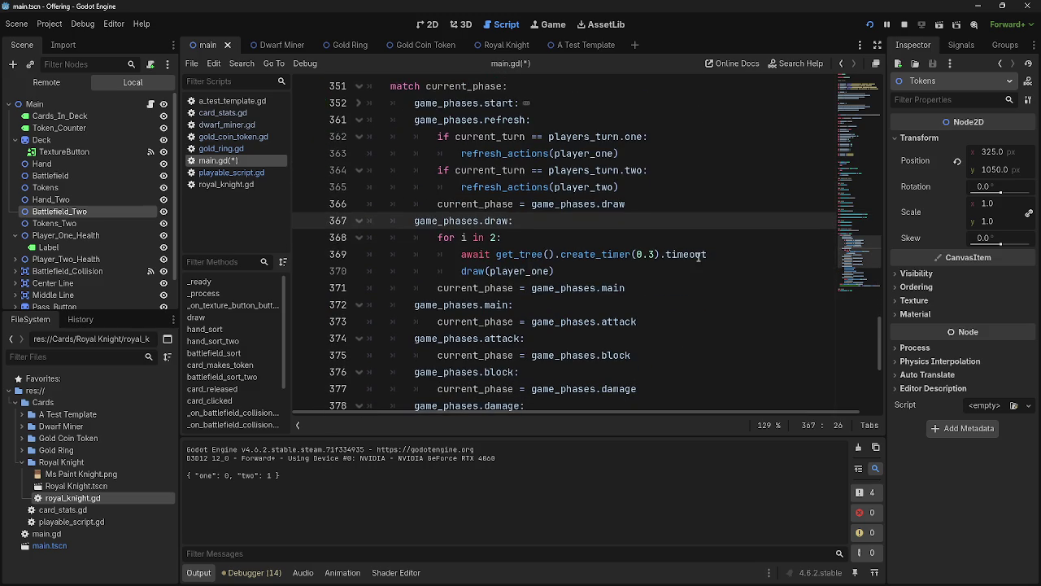
key("Return")
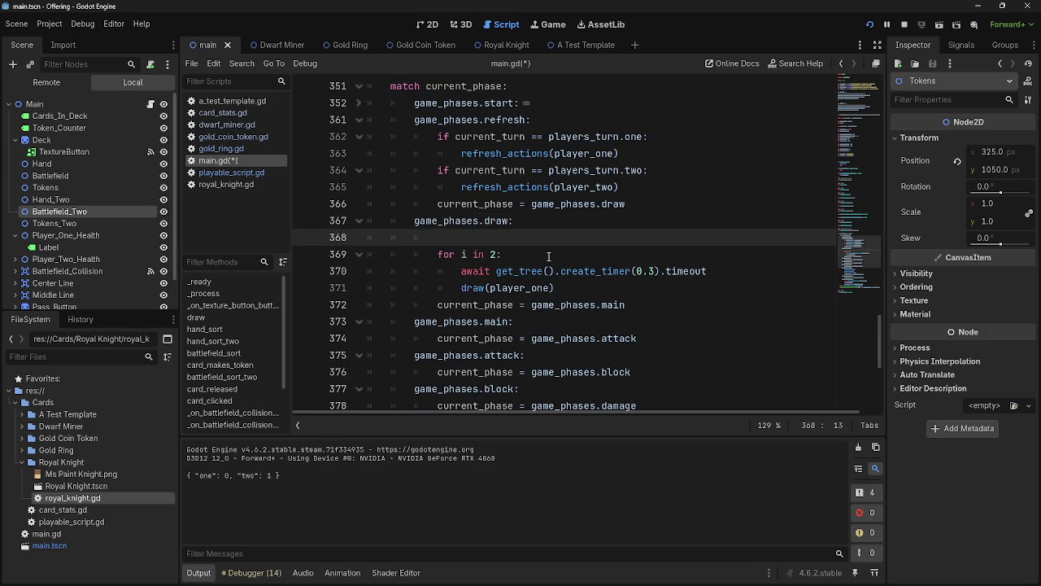
left_click_drag(648, 170, 439, 136)
key("ctrl+c")
left_click(455, 236)
key("ctrl+v")
left_click_drag(618, 255, 459, 254)
key("BackSpace")
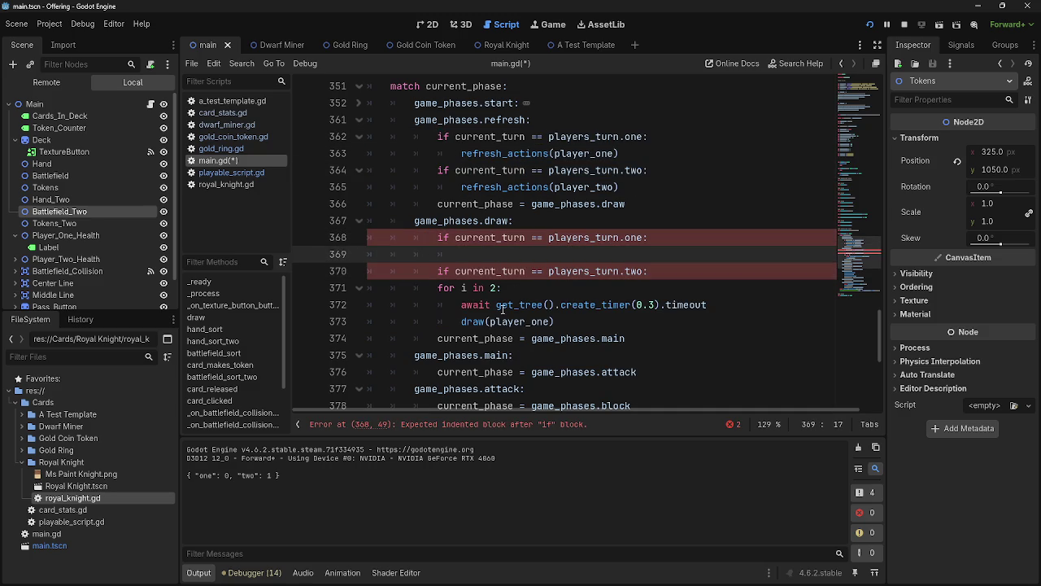
- Indent the await/draw loop under player one's check and paste a copy drawing for player_two
mouse_move(436, 295)
left_mouse_down()
mouse_move(504, 301)
mouse_move(554, 322)
mouse_move(493, 259)
left_mouse_up()
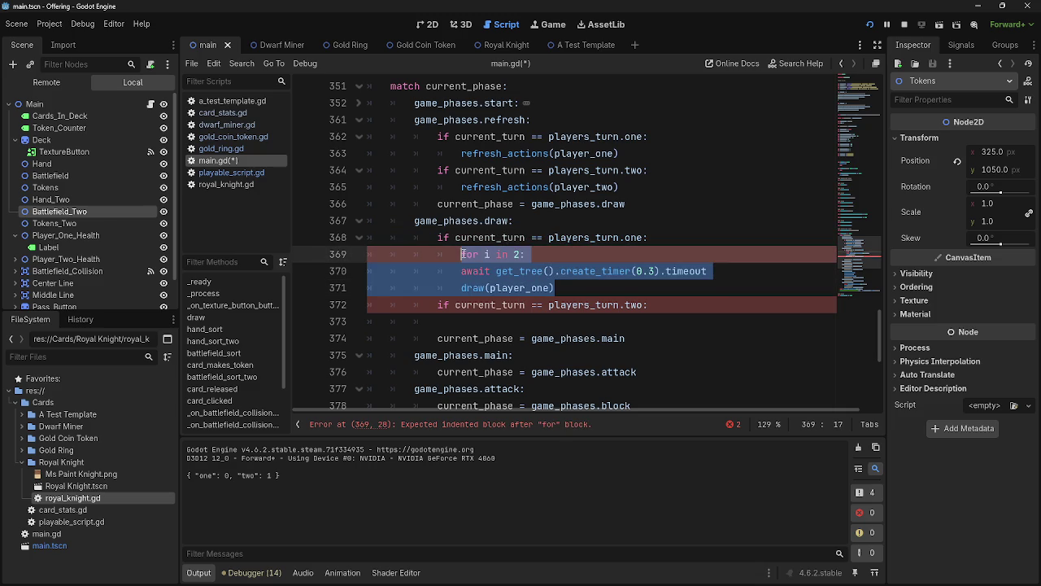
key("shift+Down")
key("Tab")
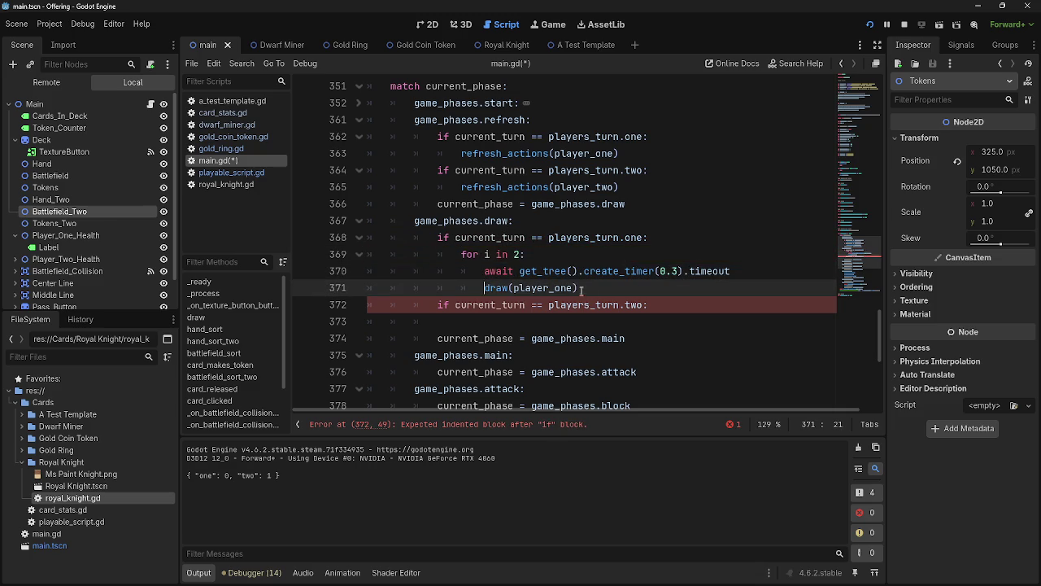
key("shift+Up")
left_click(492, 319)
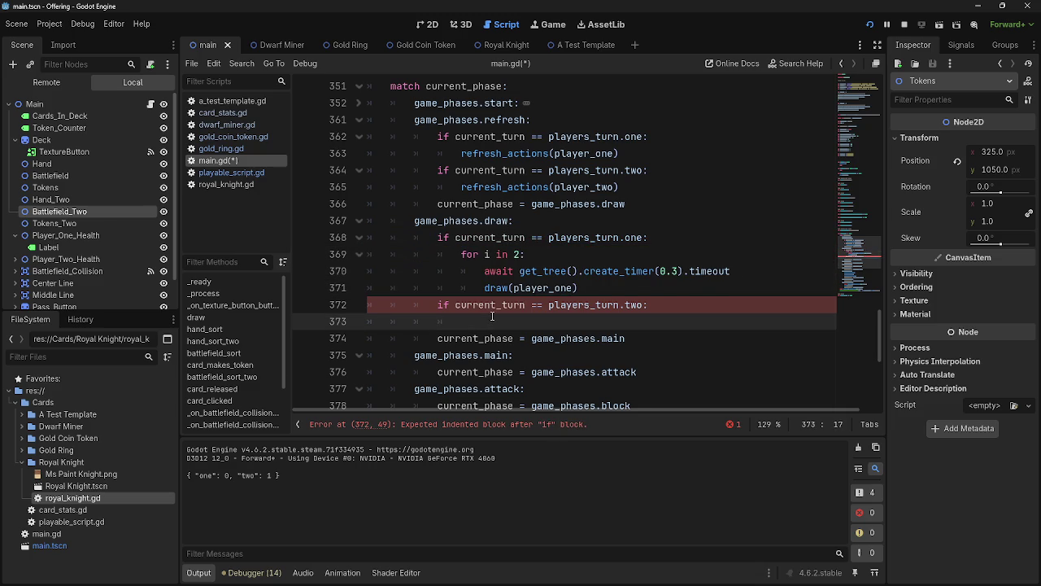
key("ctrl+v")
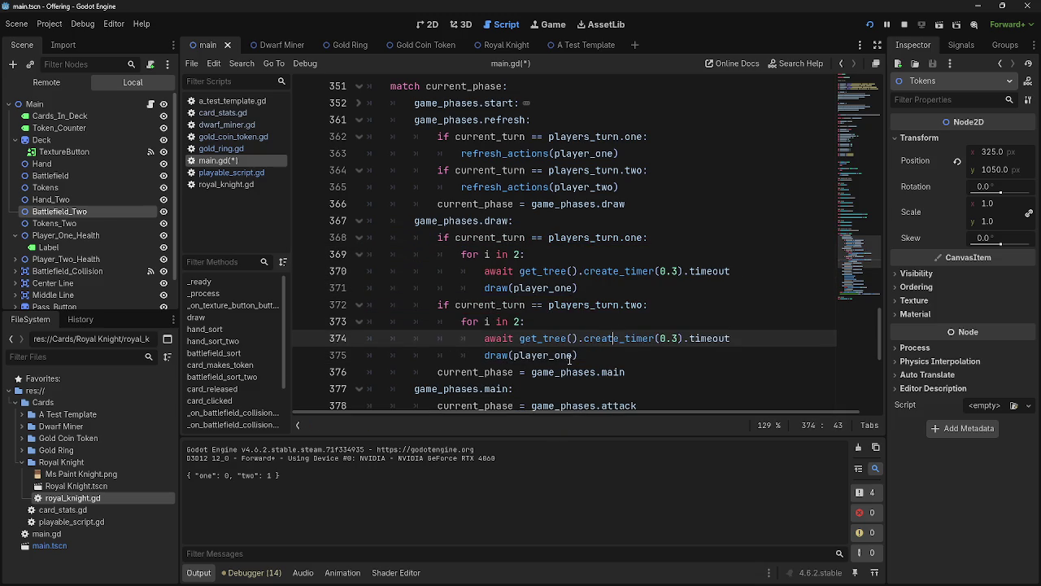
left_click_drag(573, 355, 555, 355)
type("tw")
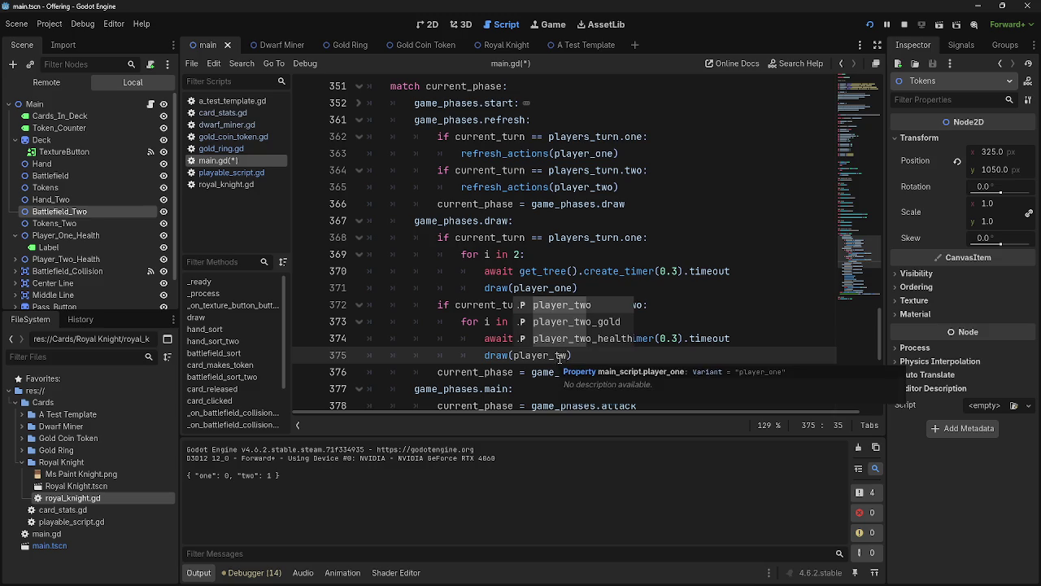
key("Return")
- Review the finished draw branch and collapse game_phases.draw
scroll(643, 309, "down", 4)
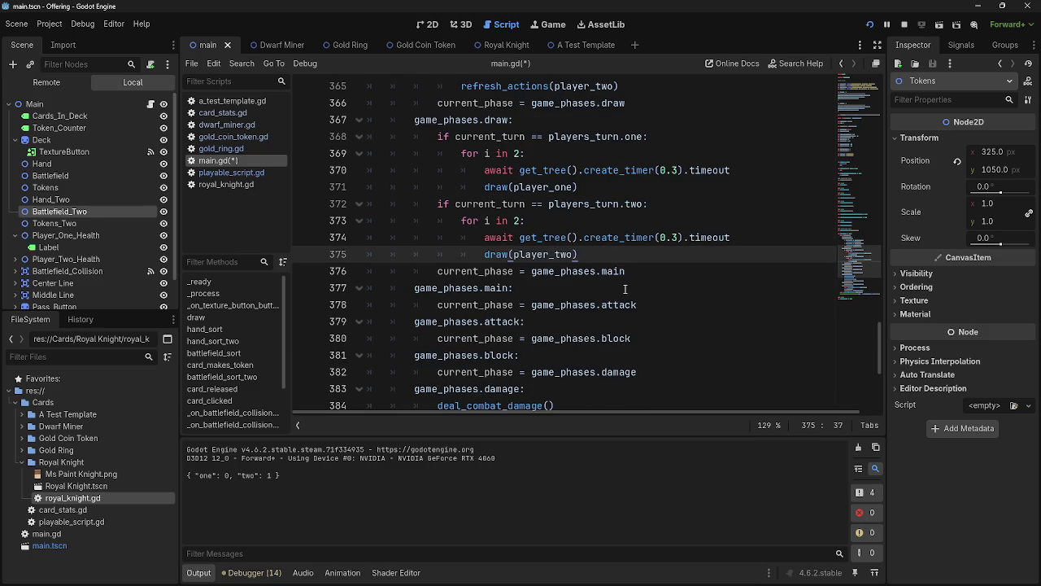
left_click(479, 274)
left_click_drag(450, 271, 657, 275)
left_click(657, 275)
scroll(529, 281, "up", 1)
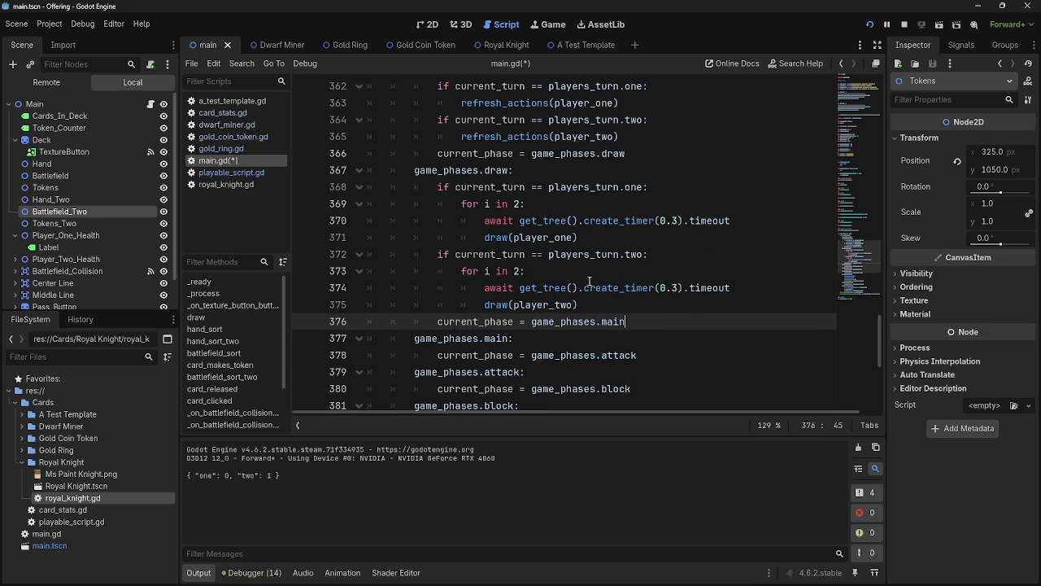
left_click(353, 172)
scroll(358, 203, "up", 2)
left_click(360, 220)
left_click(543, 237)
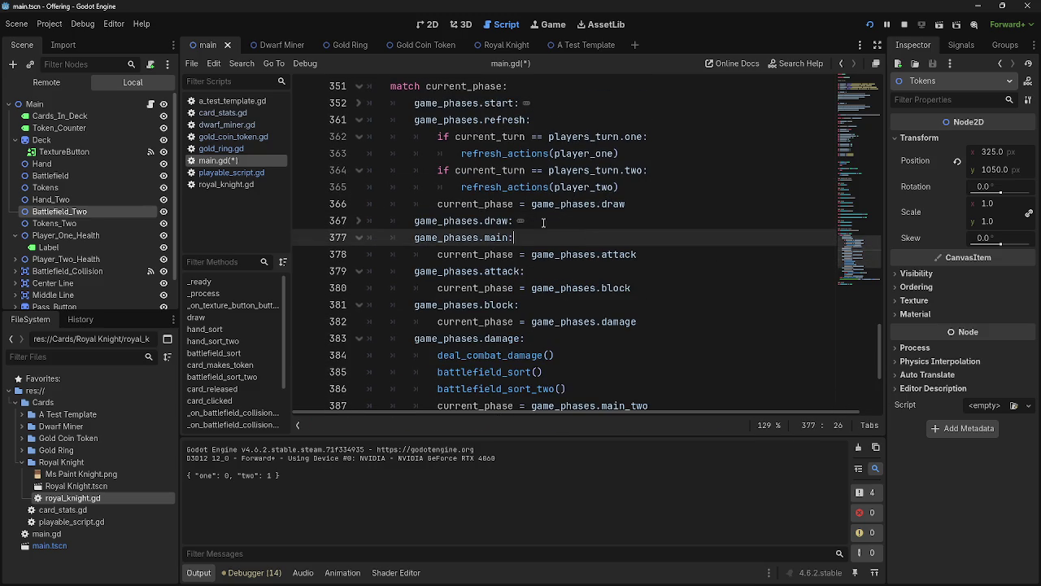
- Paste the await create_timer(0.3).timeout line after draw(player_one) in the start phase, then relaunch the game
left_click(359, 120)
left_click(358, 103)
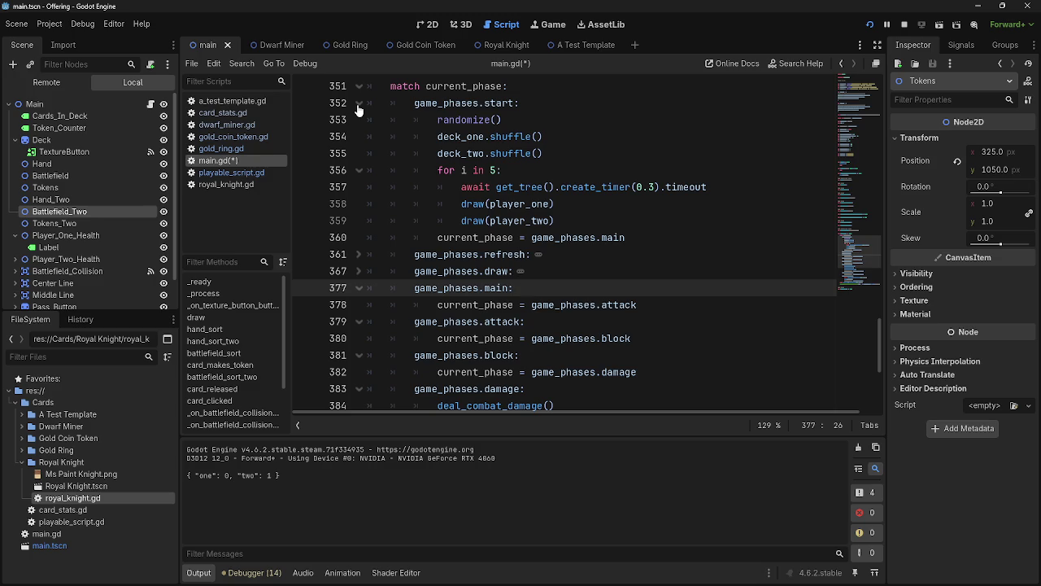
left_click(581, 204)
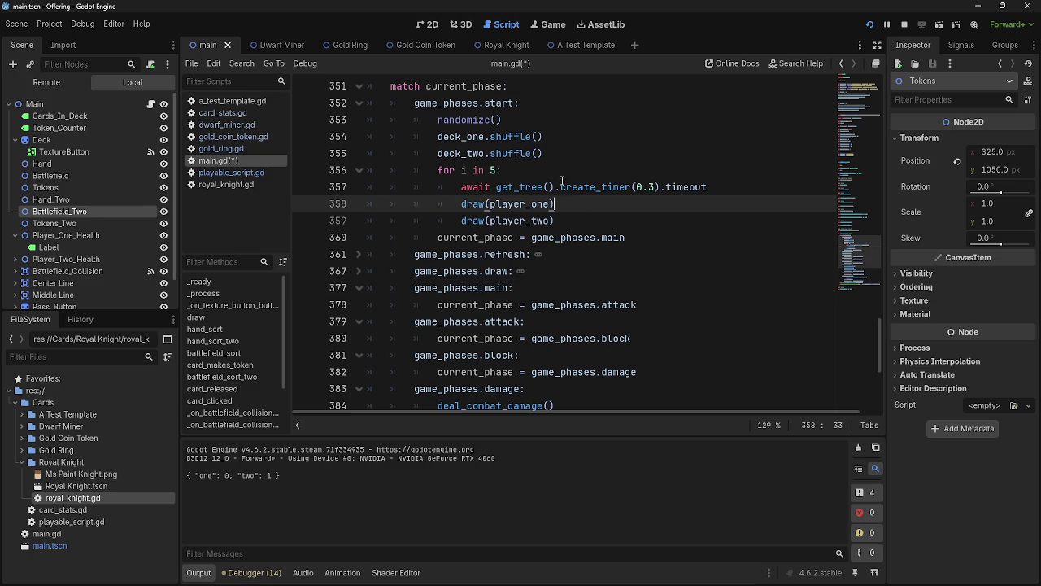
left_click_drag(707, 187, 461, 187)
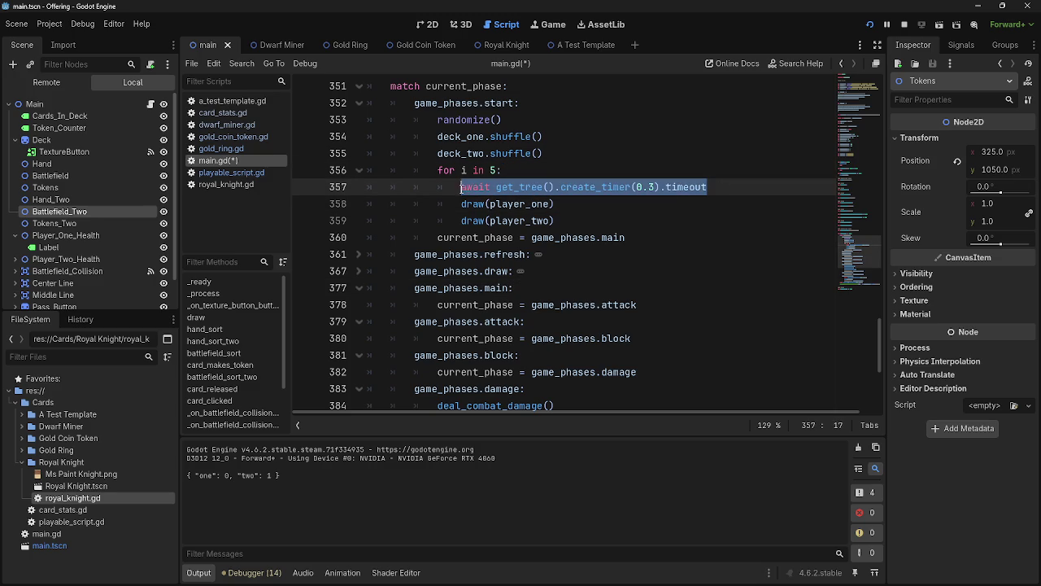
left_click(601, 204)
key("Return")
key("ctrl+v")
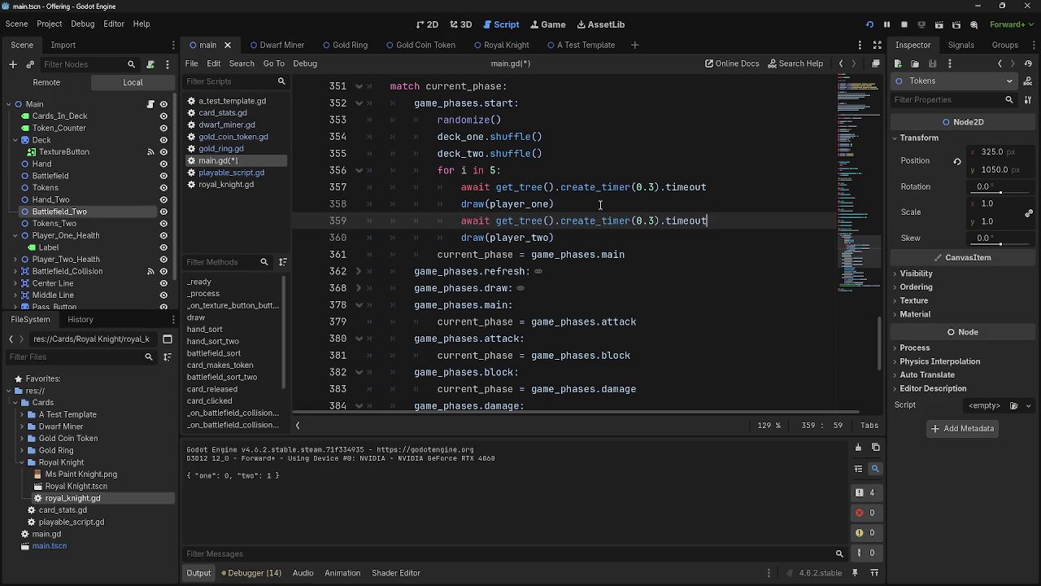
left_click(904, 24)
left_click(869, 24)
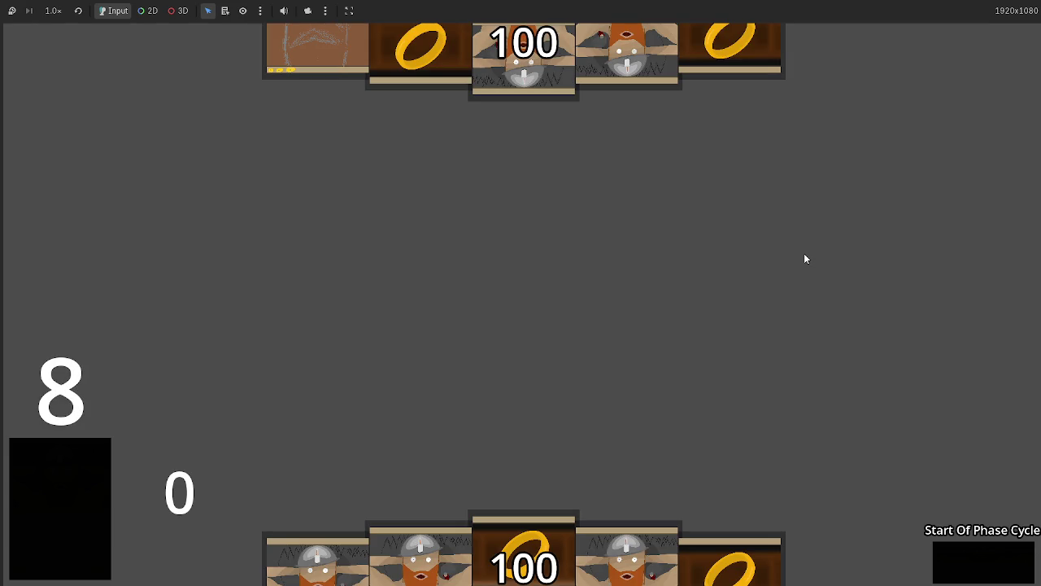
- Stop the running game and collapse the game_phases.start branch in main.gd
key("F8")
left_click(699, 238)
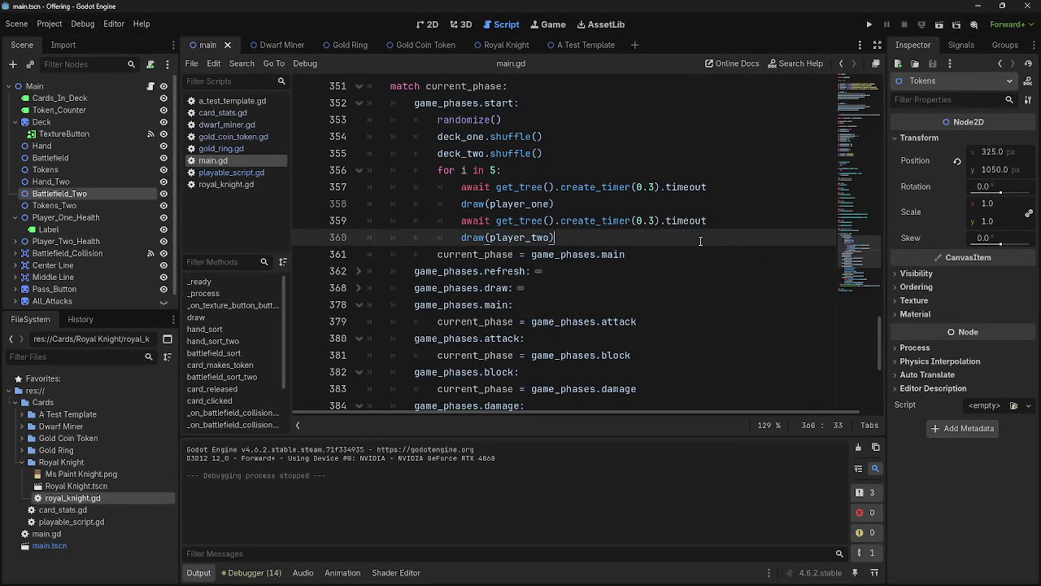
double_click(534, 243)
key("End")
scroll(411, 178, "up", 1)
left_click(359, 153)
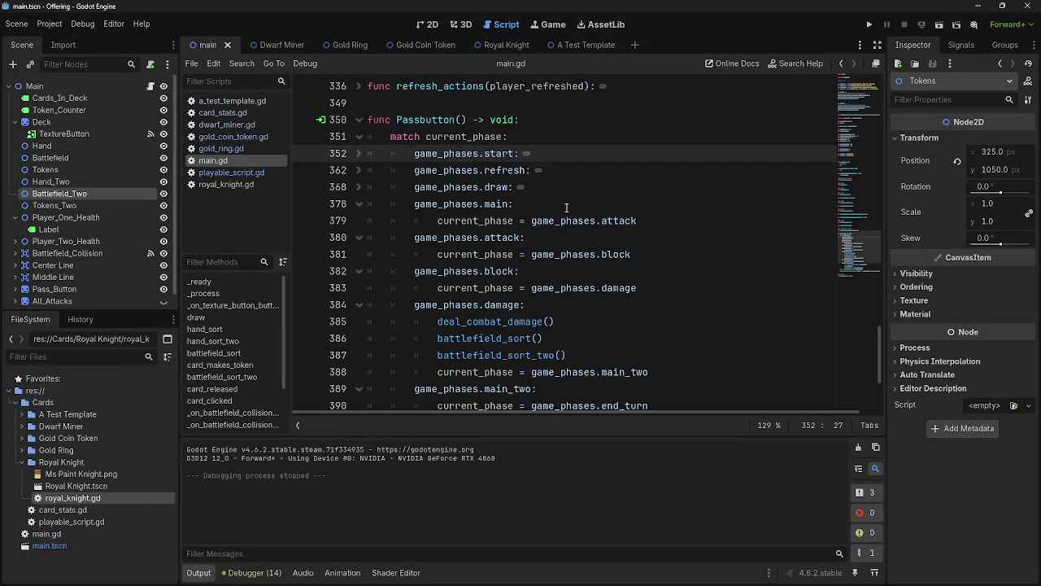
left_click_drag(567, 204, 348, 150)
left_click(535, 203)
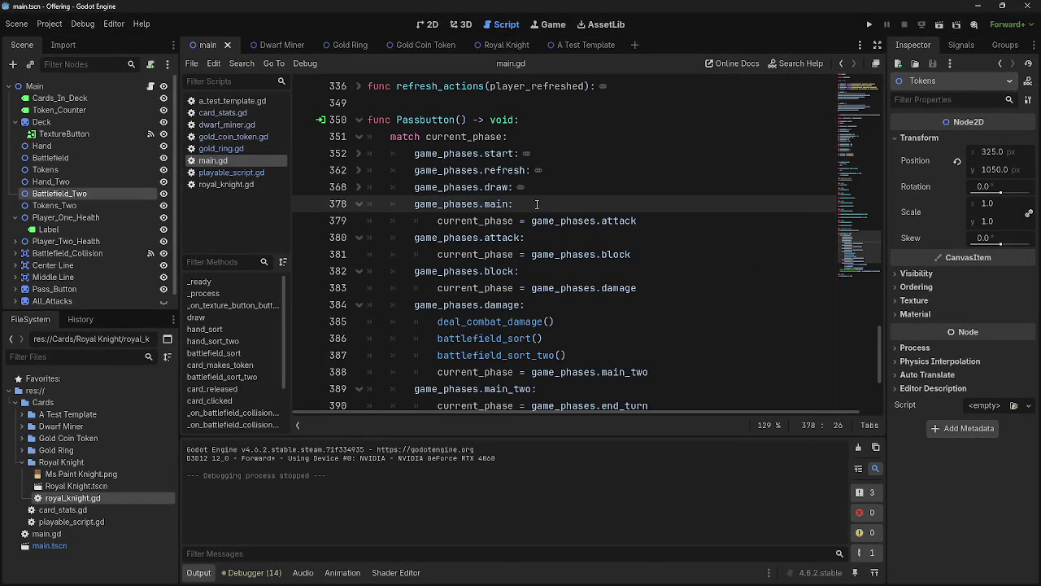
left_click_drag(537, 203, 392, 154)
left_click(534, 200)
scroll(576, 212, "up", 20)
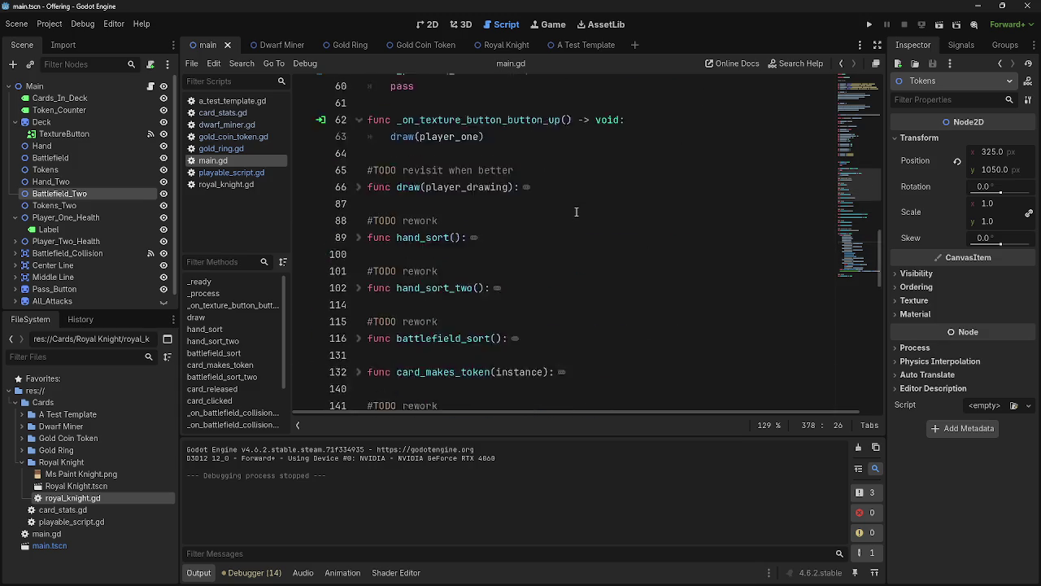
scroll(576, 211, "up", 4)
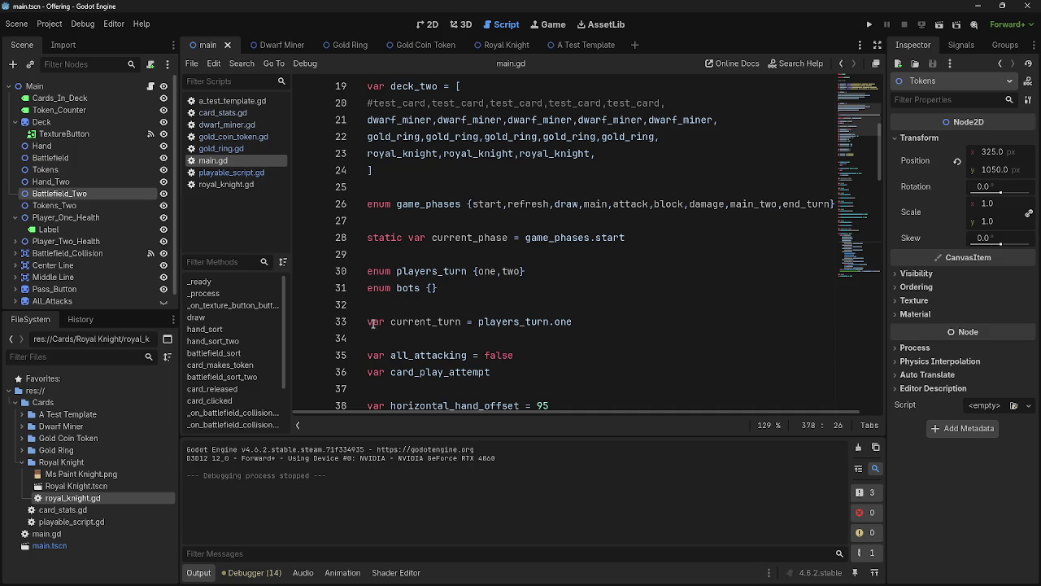
- Add 'static' before var current_turn and save main.gd
left_click(363, 321)
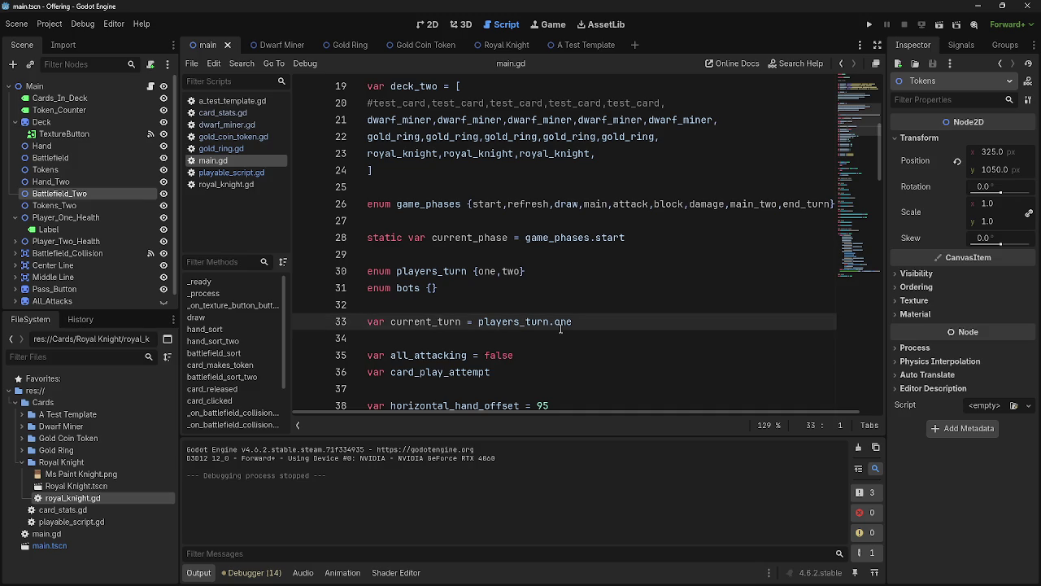
type("static")
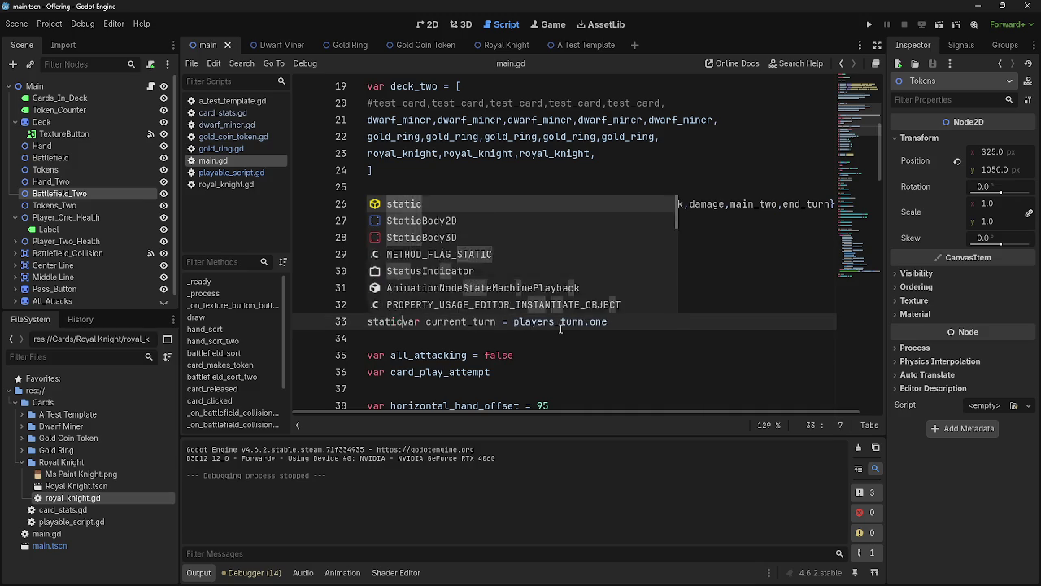
left_click(560, 320)
left_click(671, 320)
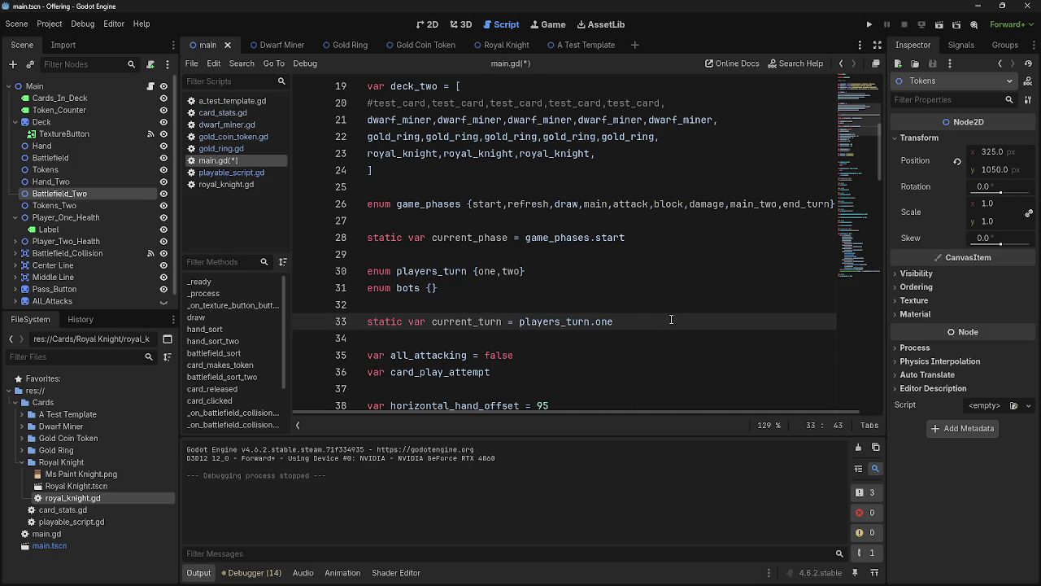
key("ctrl+s")
- Delete the empty 'enum bots {}' line from main.gd
left_click_drag(671, 320, 295, 329)
left_click(390, 304)
left_click_drag(664, 237, 341, 244)
left_click(670, 255)
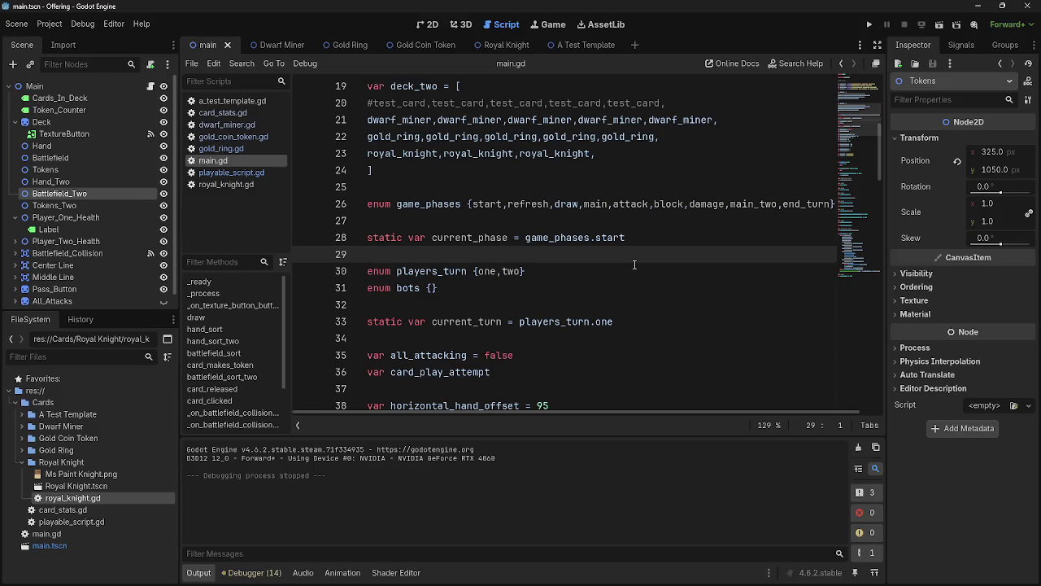
left_click_drag(634, 269, 604, 285)
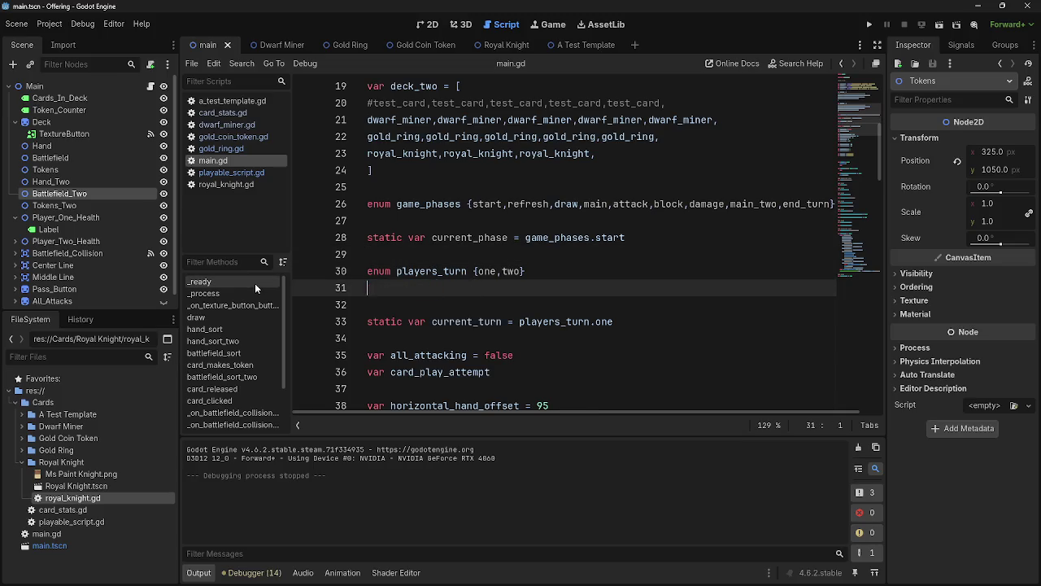
key("BackSpace")
- Check the current_turn declaration's players_turn.one initial value
left_click(604, 283)
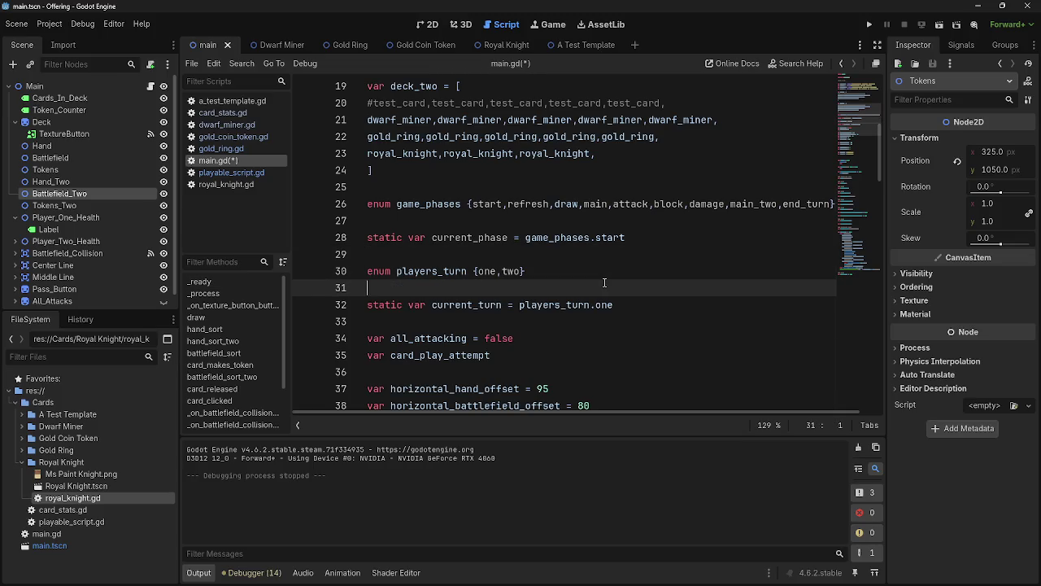
left_click(651, 270)
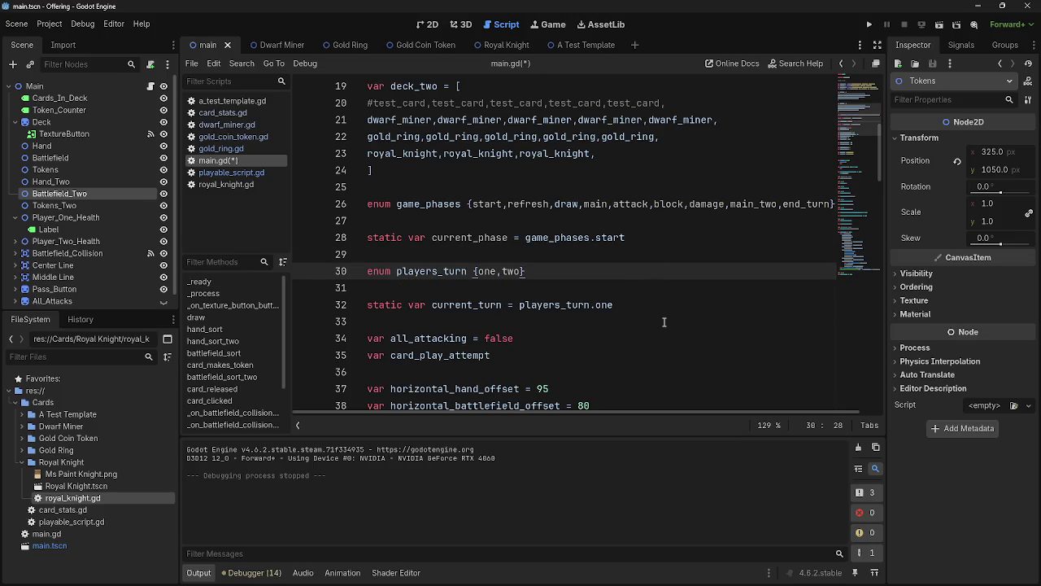
left_click_drag(657, 307, 366, 305)
left_click(685, 309)
left_click_drag(611, 305, 498, 310)
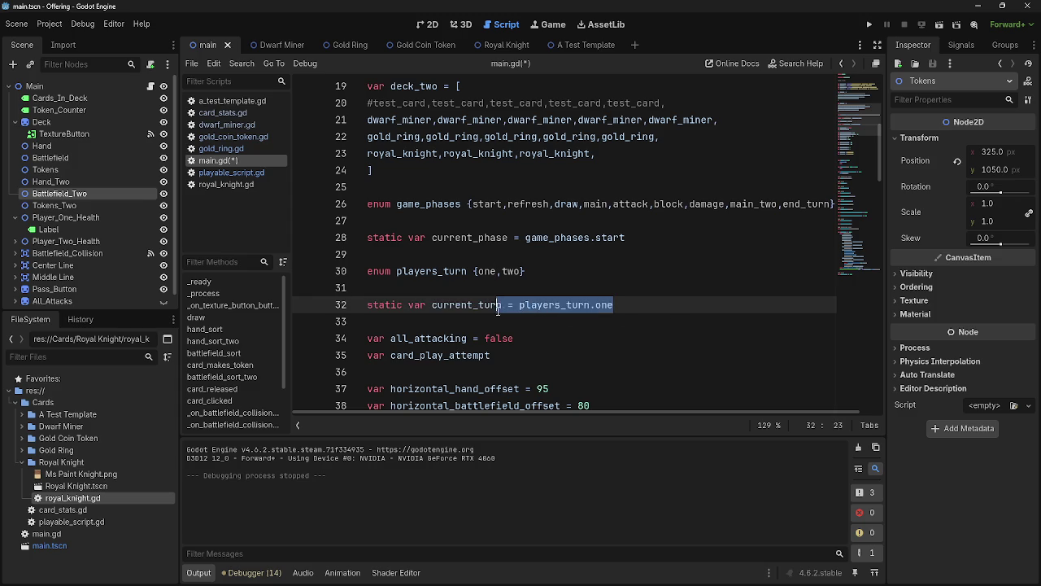
left_click(675, 304)
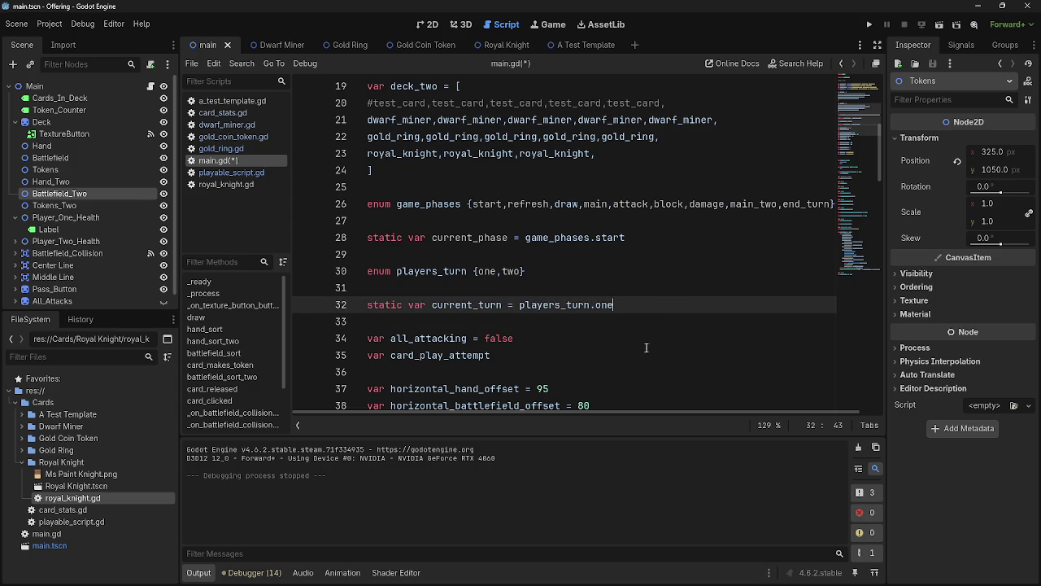
left_click_drag(615, 304, 507, 305)
left_click(656, 304)
mouse_move(615, 305)
left_mouse_down()
mouse_move(480, 305)
mouse_move(519, 305)
left_mouse_up()
left_click(655, 307)
scroll(647, 319, "down", 6)
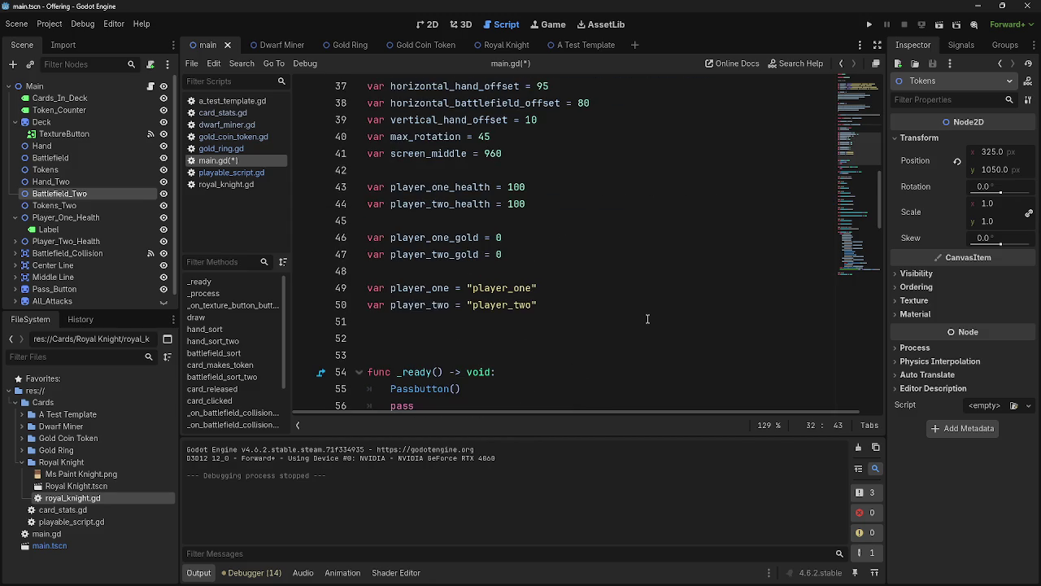
scroll(647, 319, "down", 6)
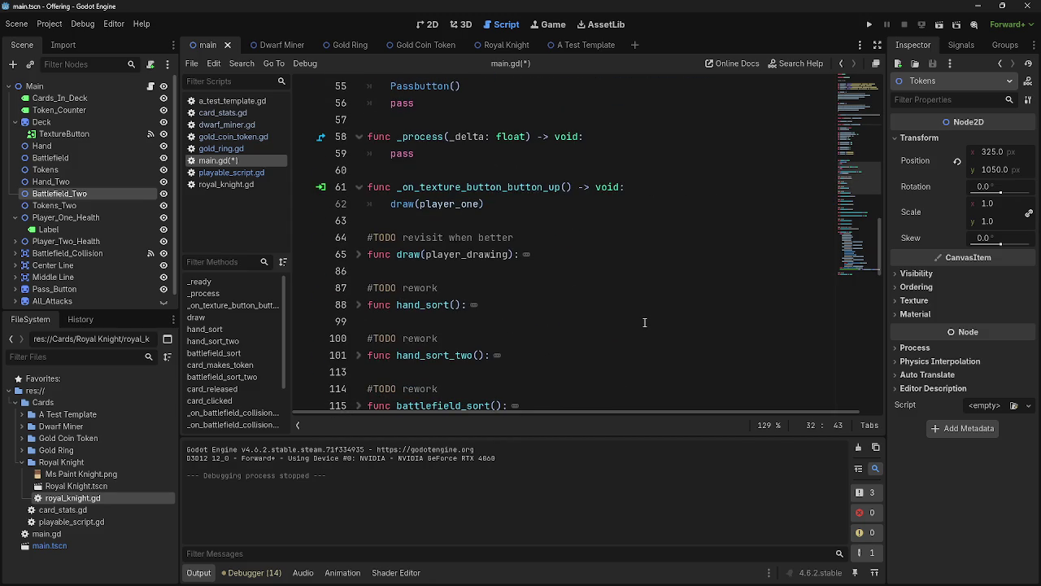
scroll(644, 322, "down", 3)
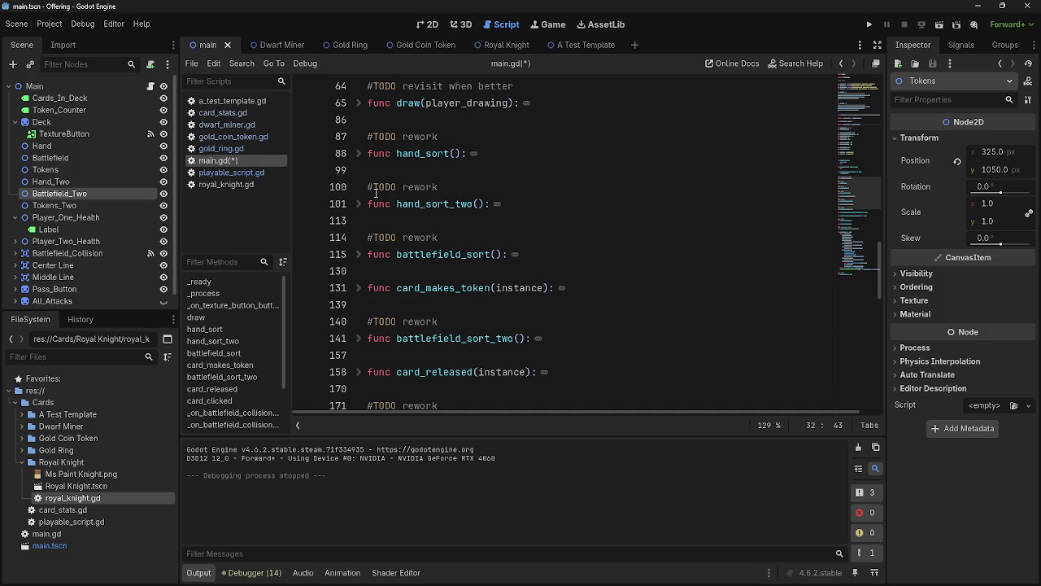
left_click(360, 205)
left_click(360, 205)
left_click(360, 155)
left_click(359, 154)
left_click(359, 205)
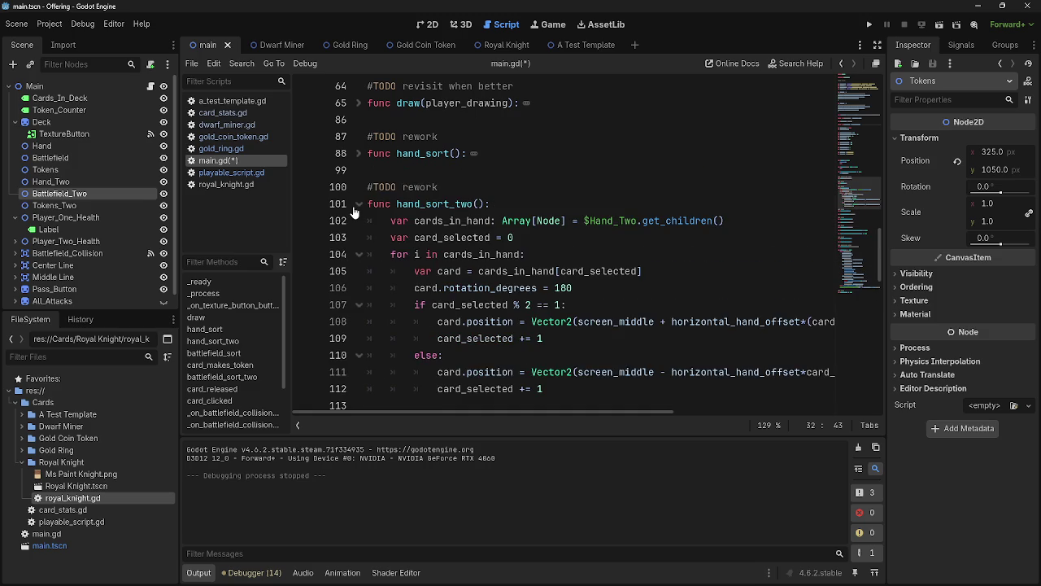
left_click(356, 206)
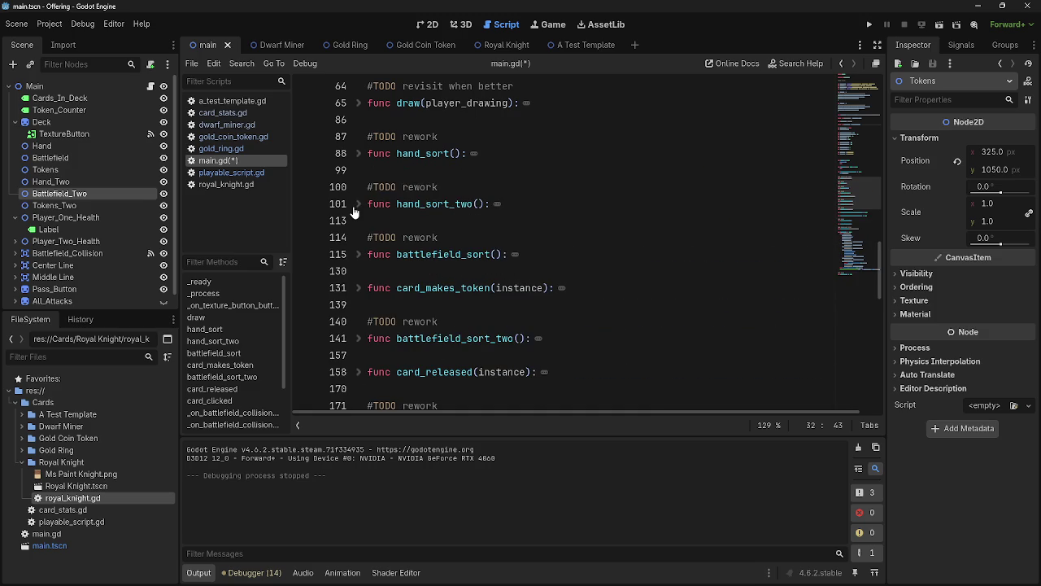
left_click(357, 156)
left_click(356, 156)
left_click(359, 204)
left_click(358, 204)
scroll(456, 266, "down", 1)
scroll(368, 291, "up", 2)
scroll(368, 290, "down", 2)
scroll(367, 290, "down", 4)
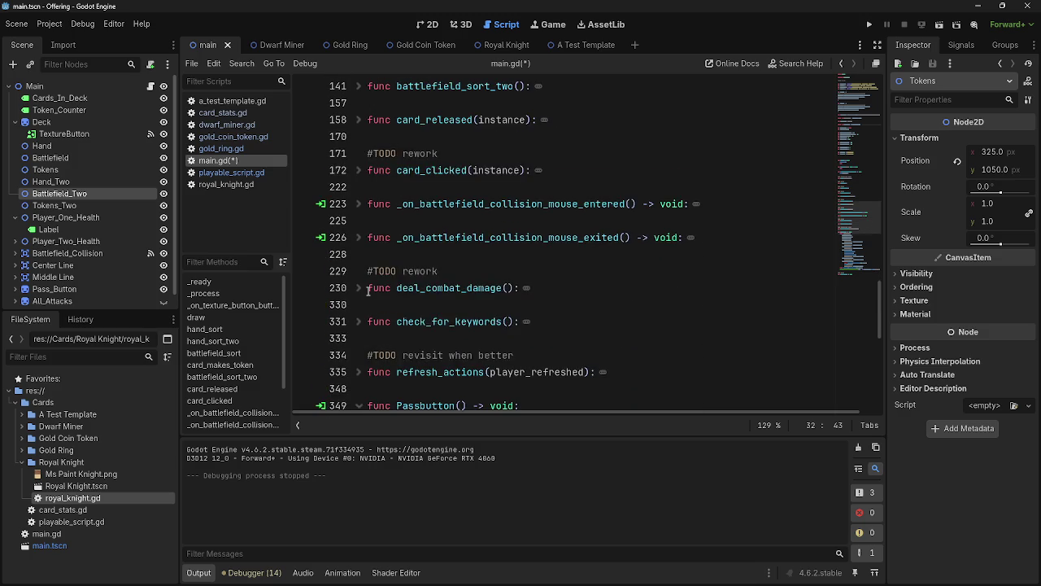
scroll(368, 290, "down", 2)
scroll(364, 260, "up", 5)
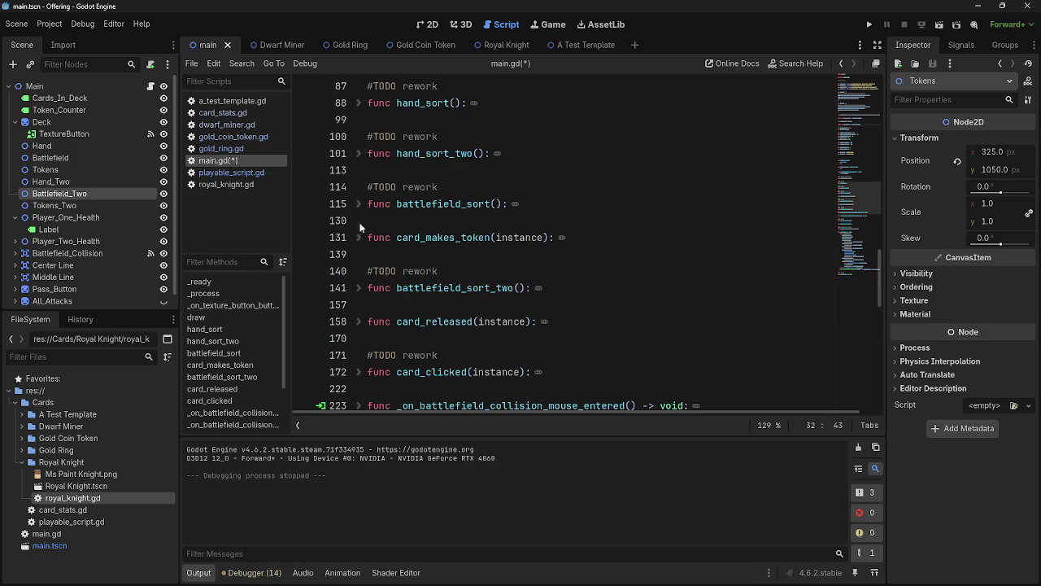
left_click(363, 158)
left_click(363, 158)
scroll(487, 284, "down", 2)
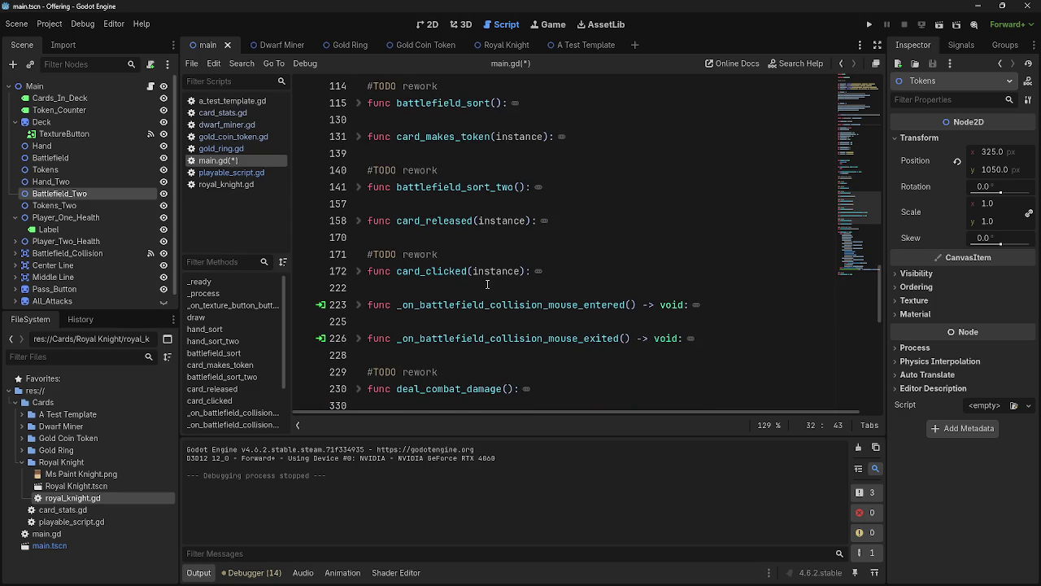
scroll(488, 284, "up", 2)
left_click(358, 188)
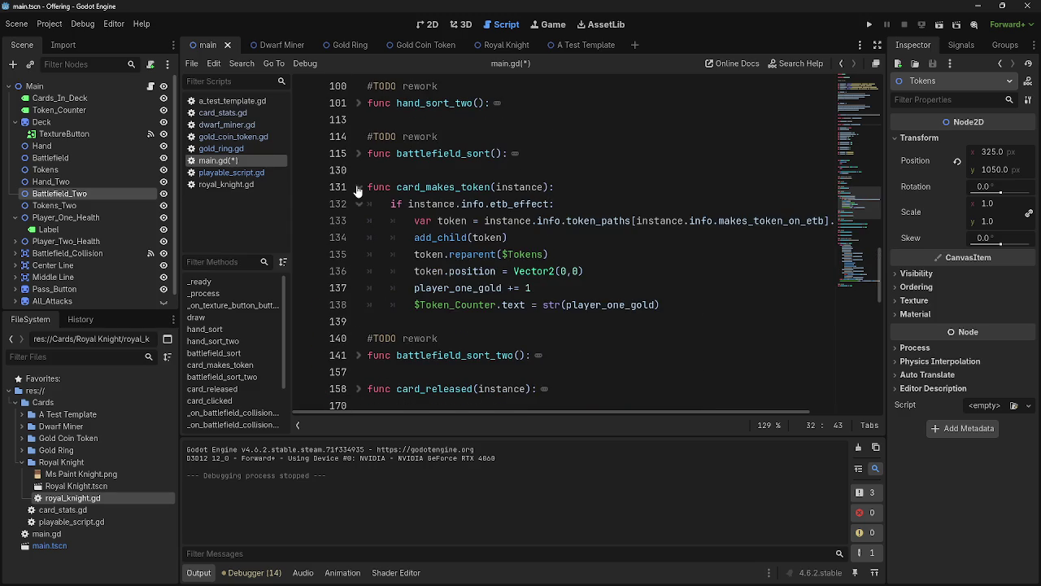
left_click(358, 188)
scroll(420, 232, "up", 2)
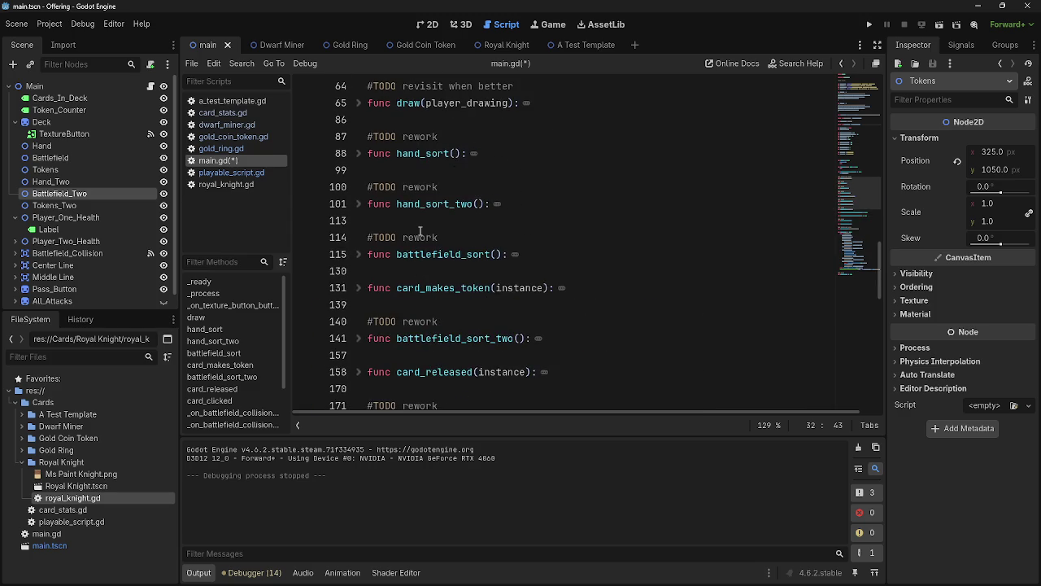
left_click(359, 205)
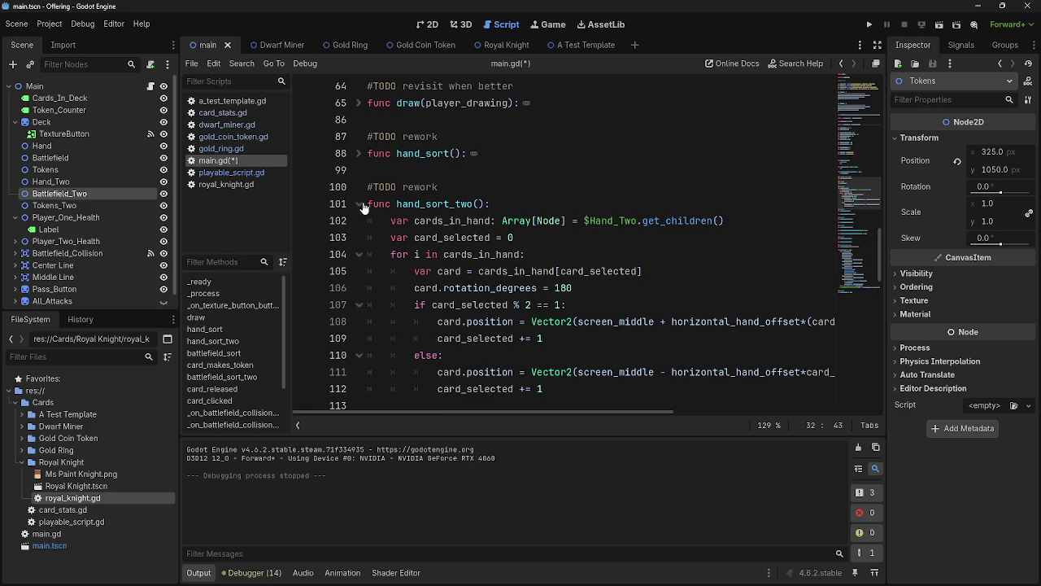
scroll(524, 275, "down", 1)
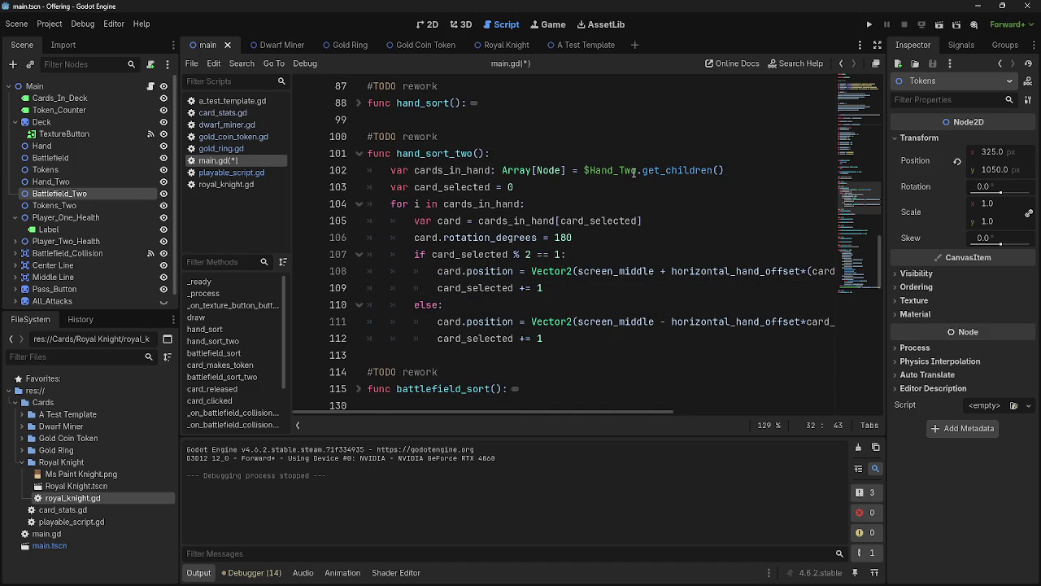
double_click(491, 170)
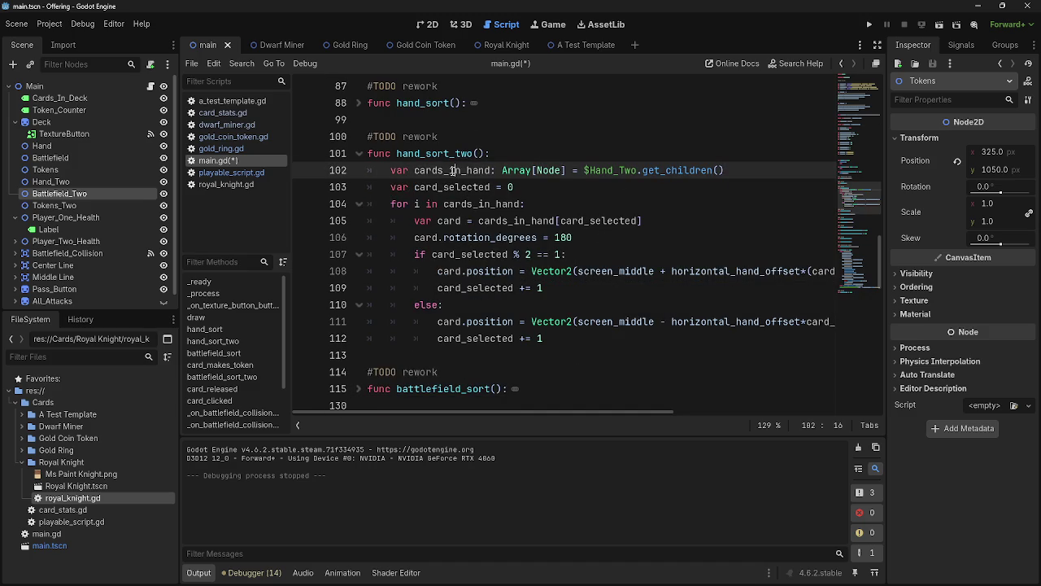
double_click(612, 170)
left_click(592, 186)
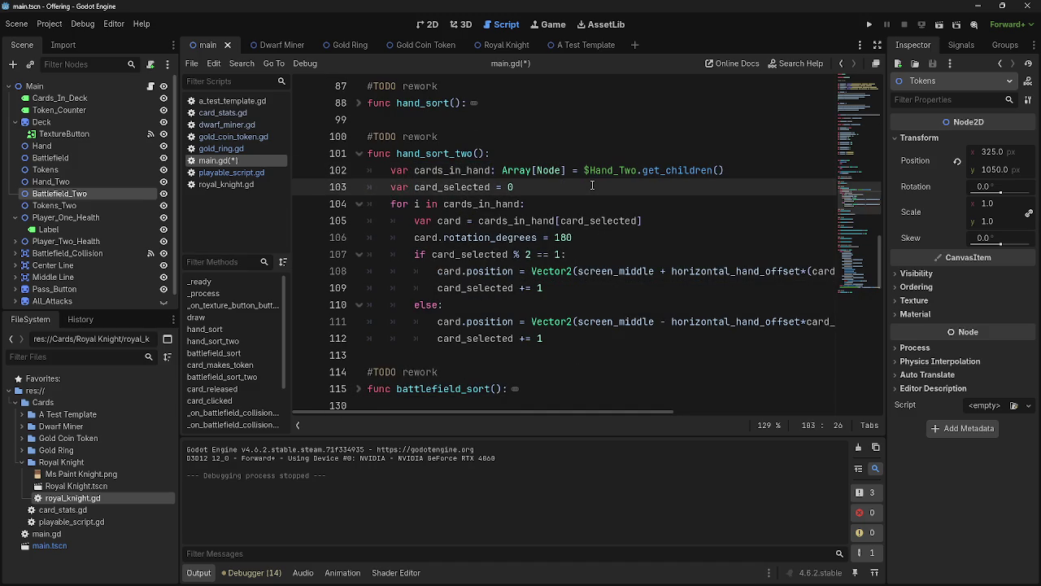
scroll(375, 272, "down", 2)
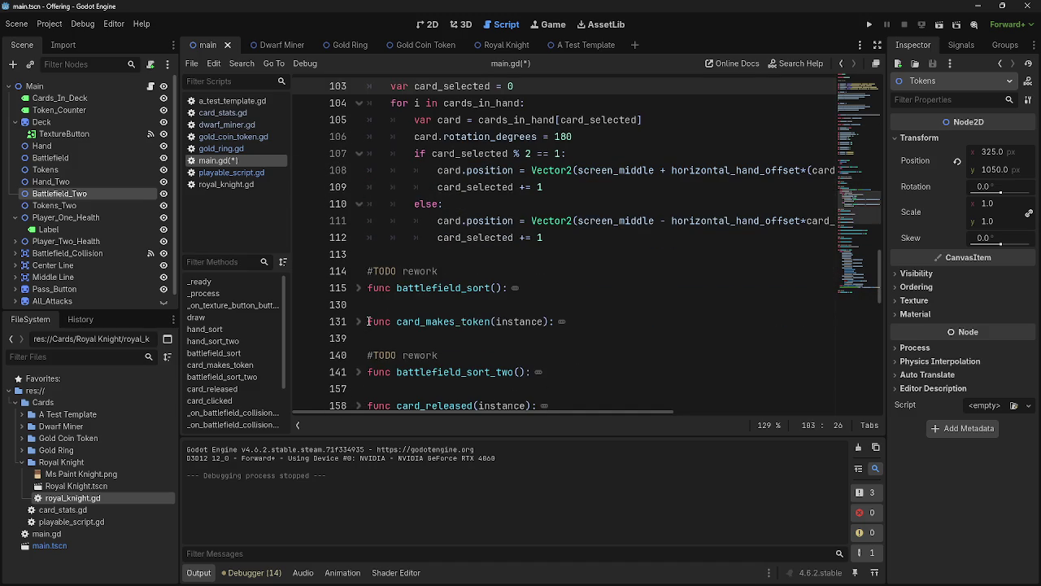
scroll(363, 335, "down", 1)
scroll(358, 276, "up", 5)
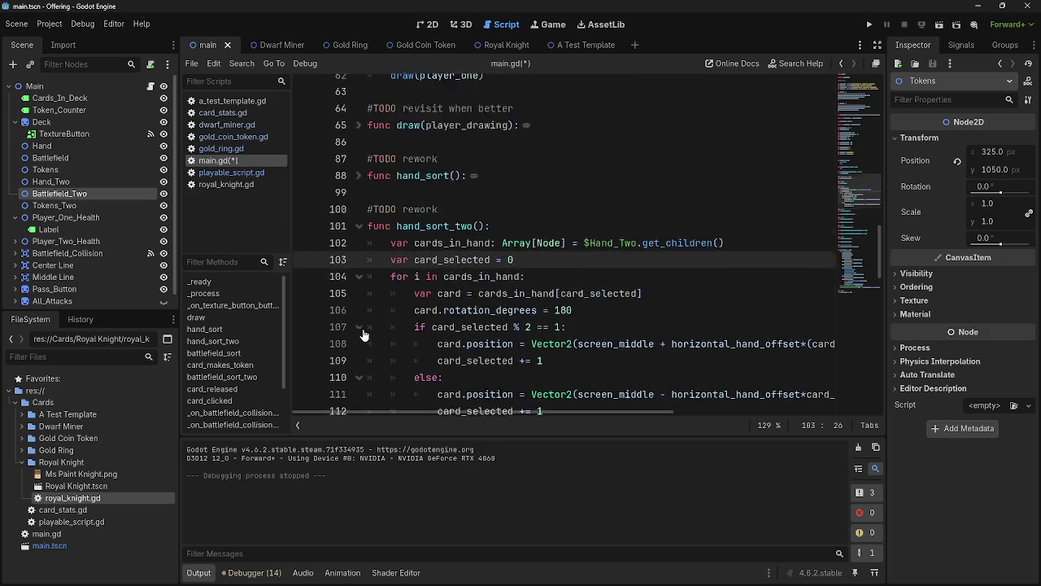
left_click(364, 203)
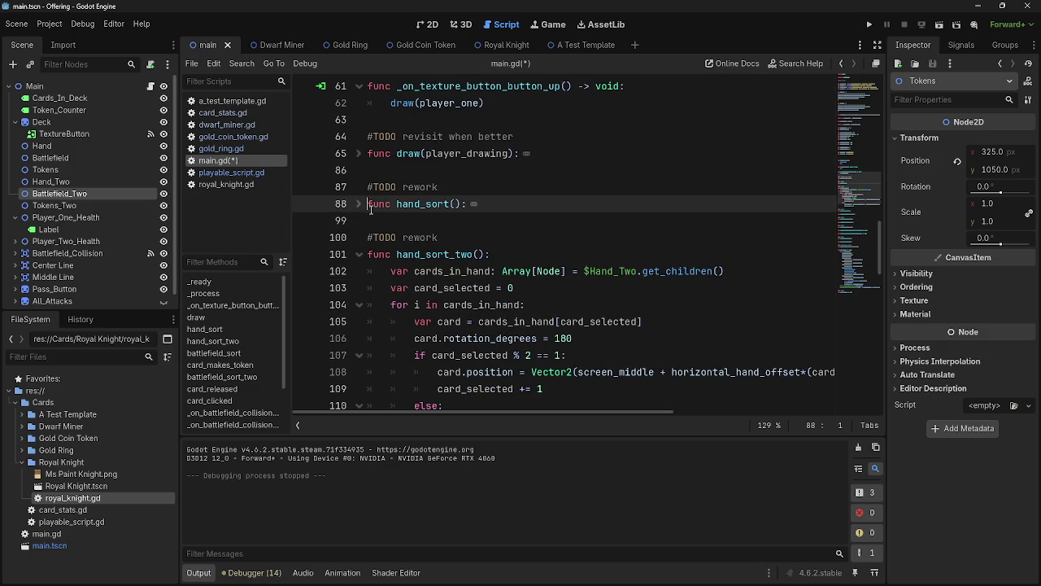
left_click(359, 204)
scroll(659, 232, "down", 3)
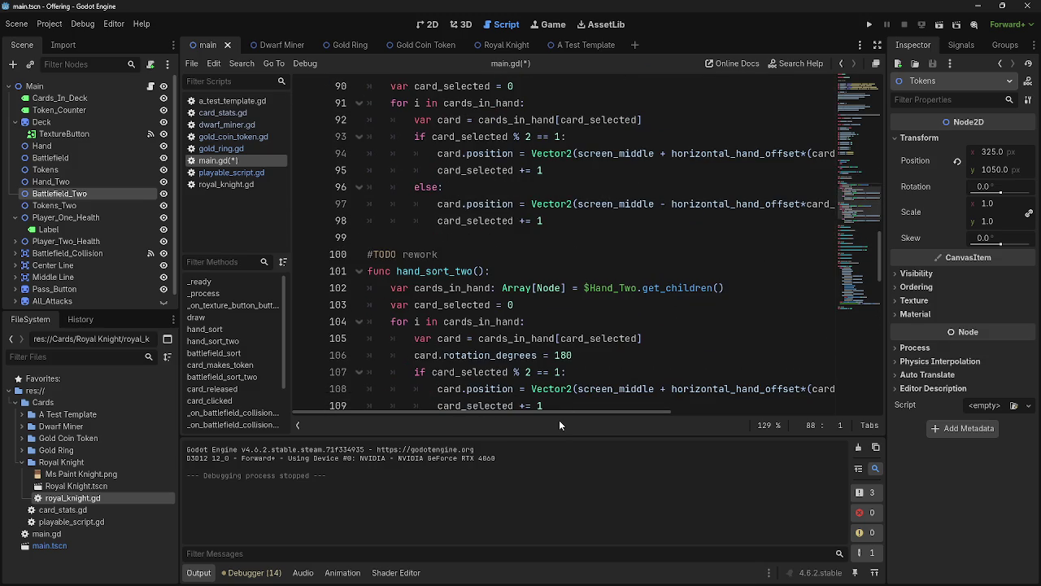
left_click_drag(616, 413, 740, 413)
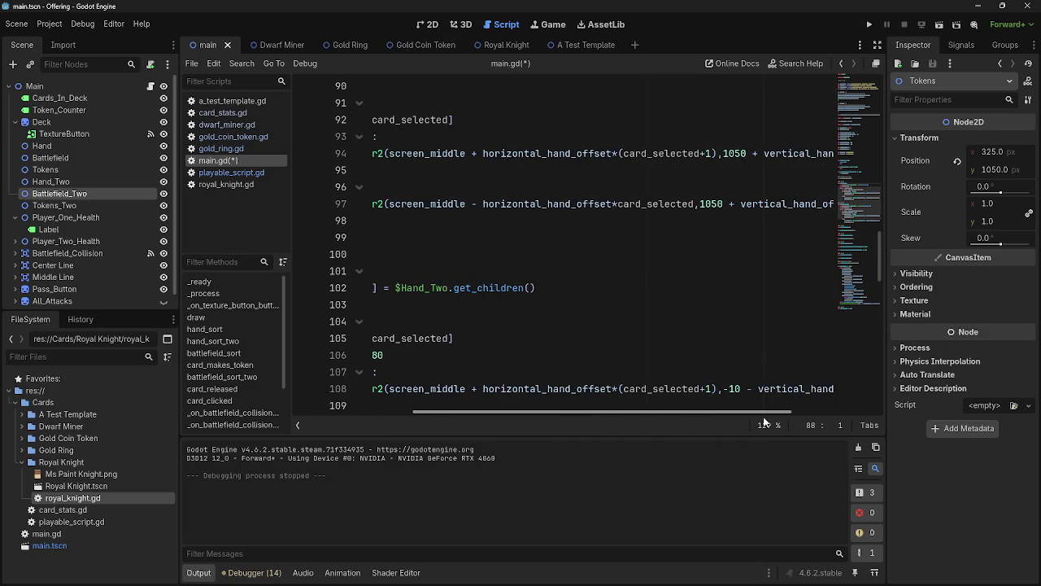
scroll(723, 153, "up", 3)
left_click(726, 203)
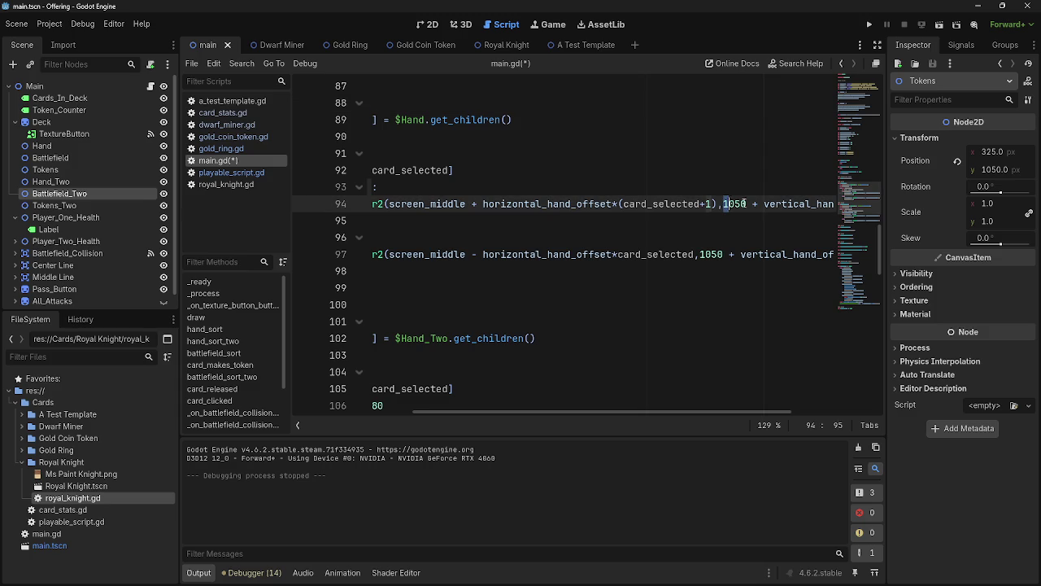
left_click(745, 226)
scroll(745, 226, "down", 4)
scroll(736, 250, "up", 2)
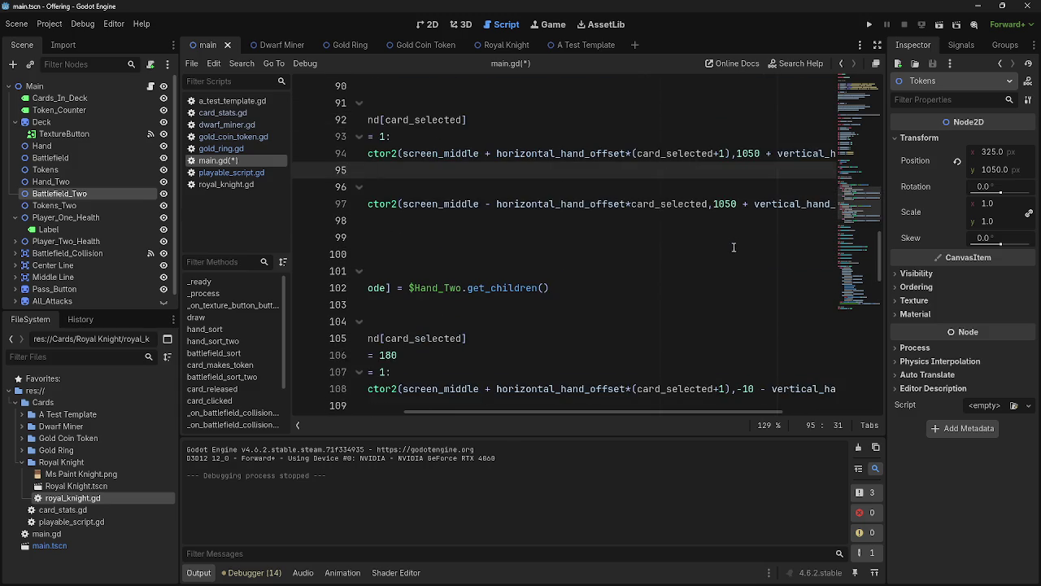
scroll(736, 250, "down", 1)
double_click(746, 288)
left_click(756, 290)
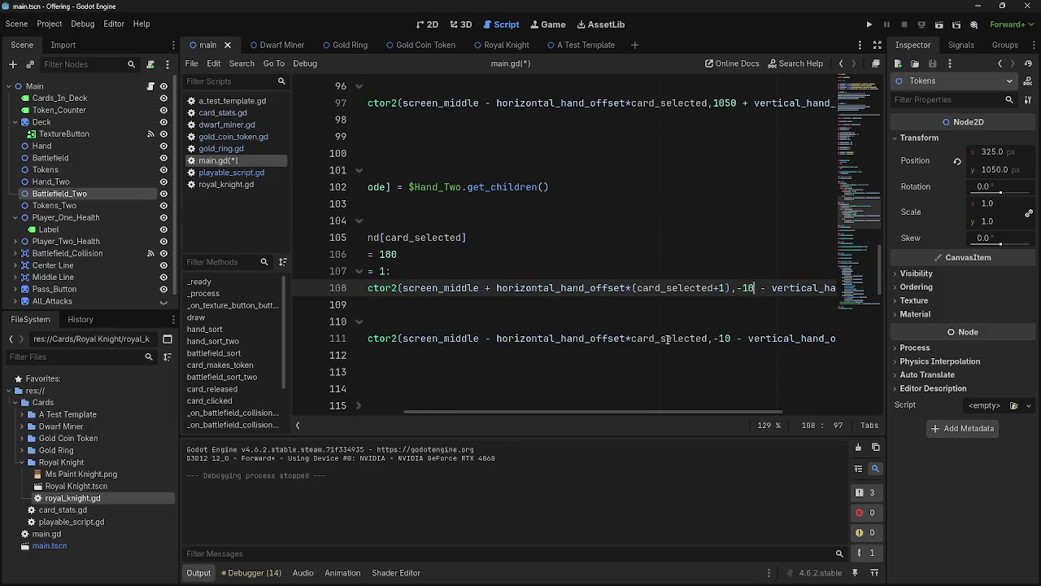
scroll(667, 339, "up", 3)
scroll(580, 415, "left", 5)
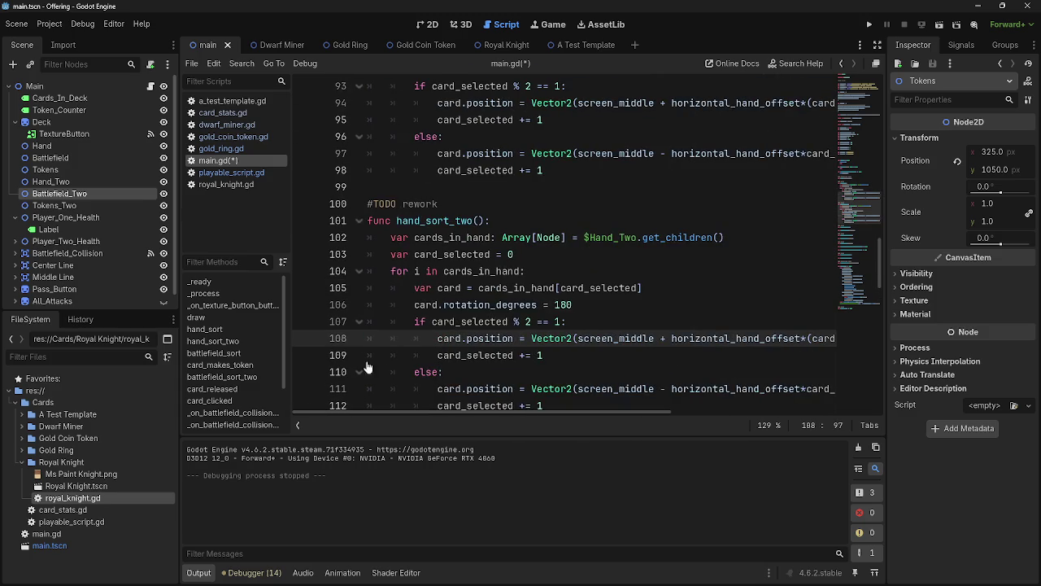
left_click(359, 221)
scroll(366, 233, "up", 2)
left_click(359, 103)
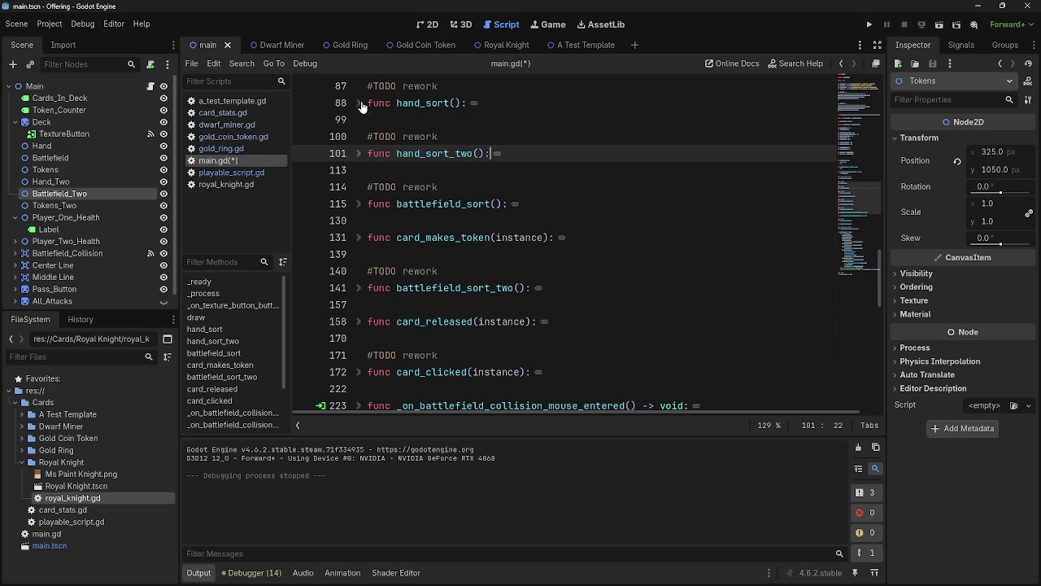
left_click(543, 120)
left_click(518, 165)
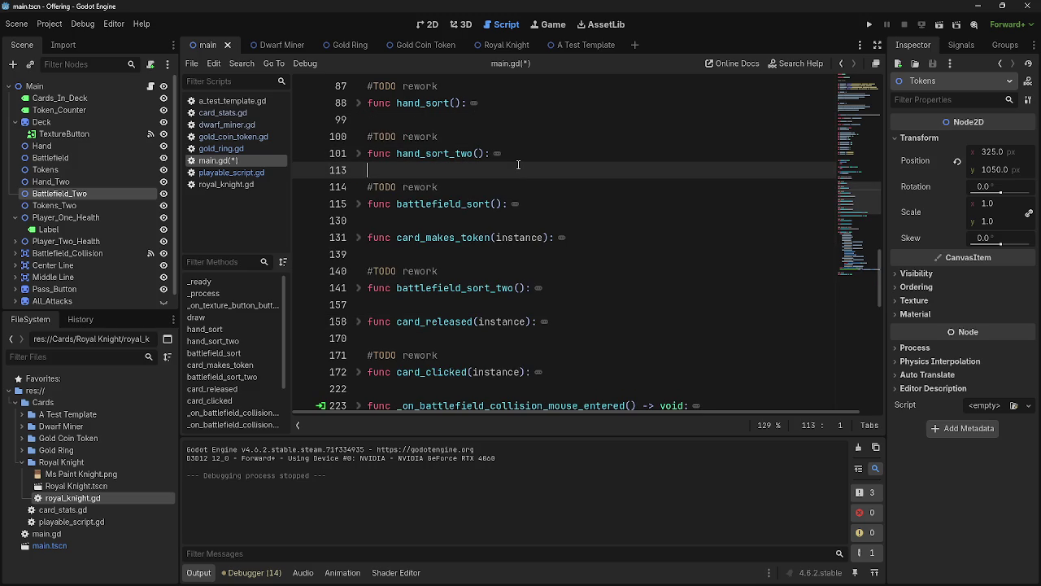
- Scroll to func Passbutton and collapse the main, attack and block phase branches
scroll(518, 165, "down", 2)
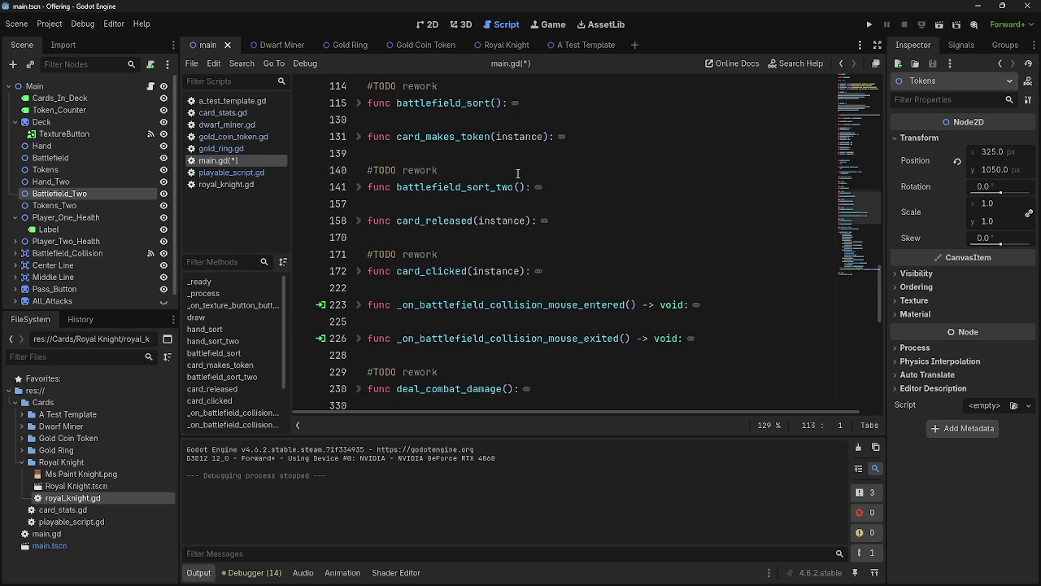
scroll(517, 187, "up", 3)
scroll(536, 253, "down", 4)
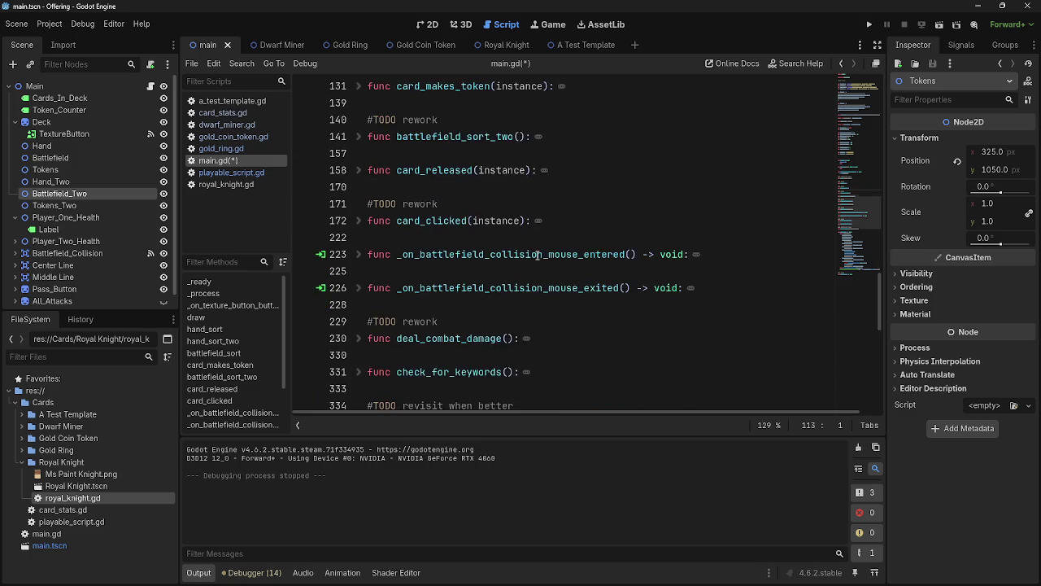
scroll(537, 255, "down", 2)
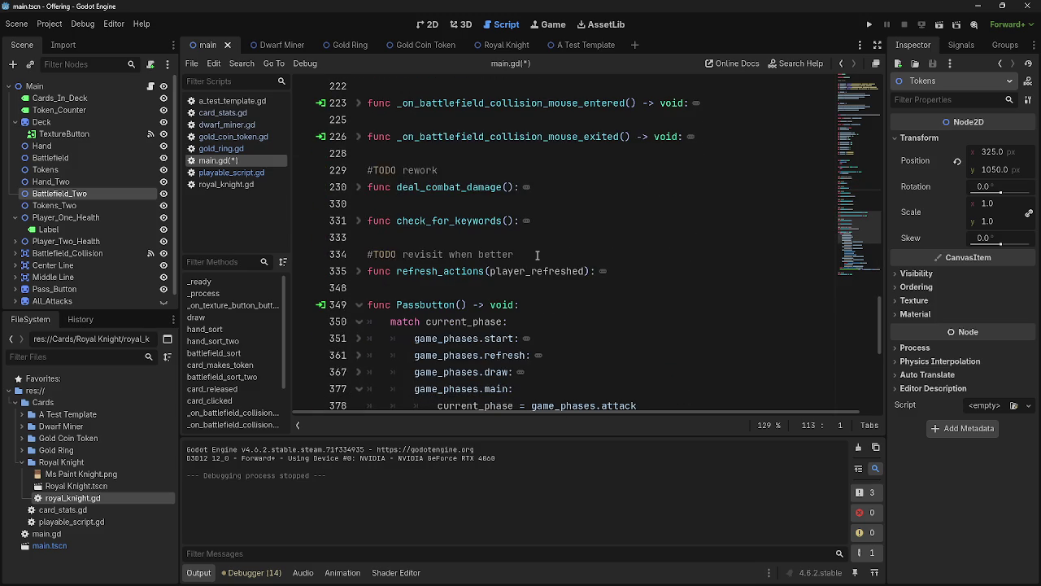
scroll(323, 142, "down", 3)
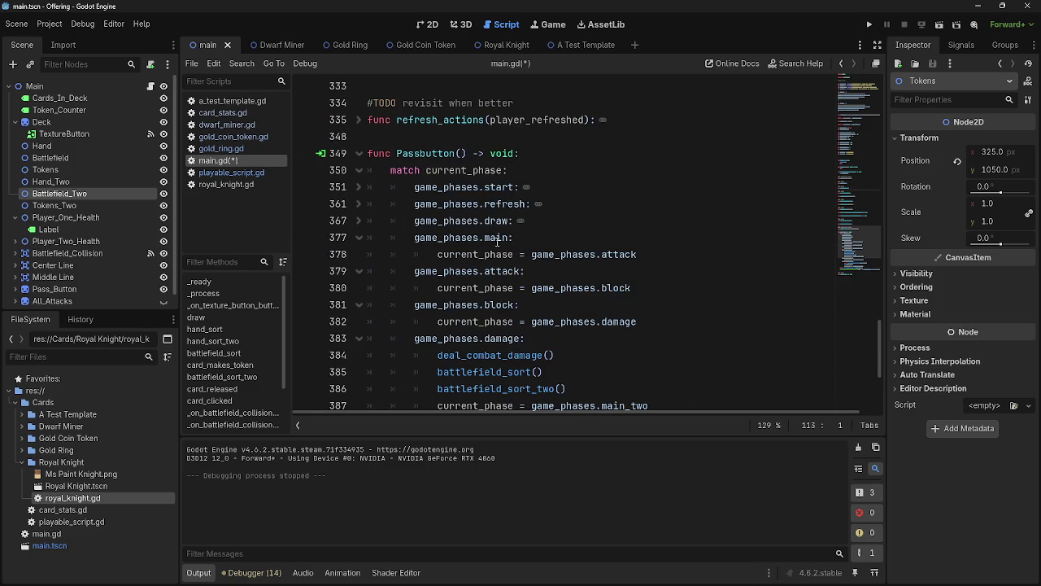
left_click(497, 241)
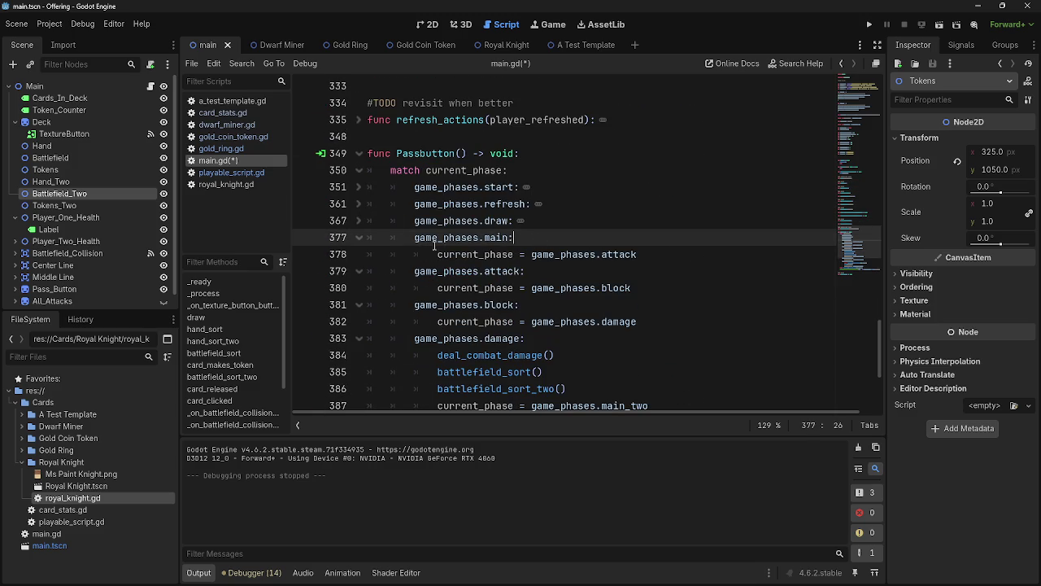
left_click(359, 238)
left_click(361, 255)
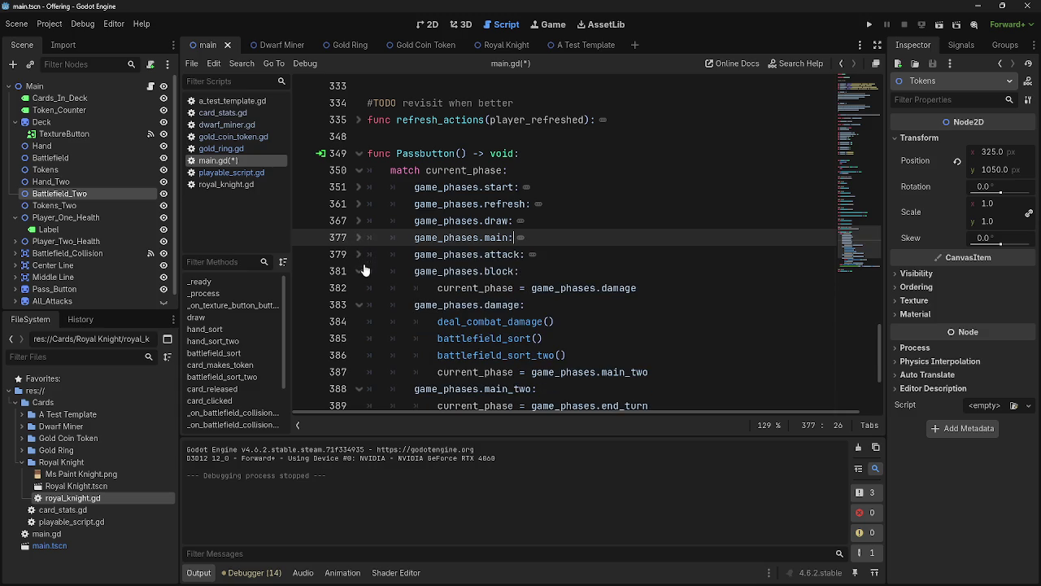
left_click(361, 271)
- Select the game_phases.damage line repeatedly to inspect the damage branch
left_click(564, 303)
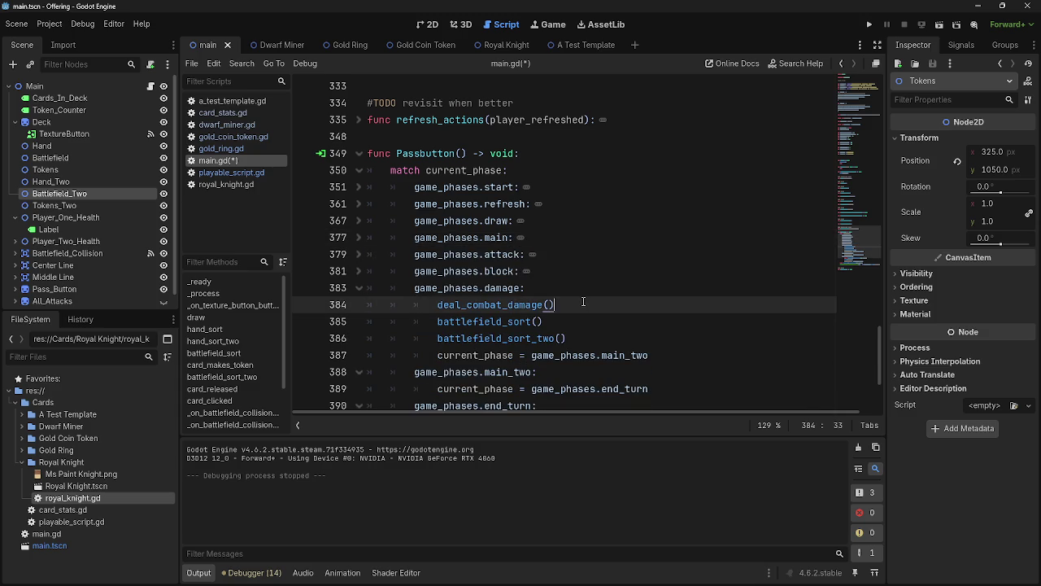
scroll(569, 303, "down", 1)
left_click_drag(414, 237, 527, 238)
left_click(414, 237)
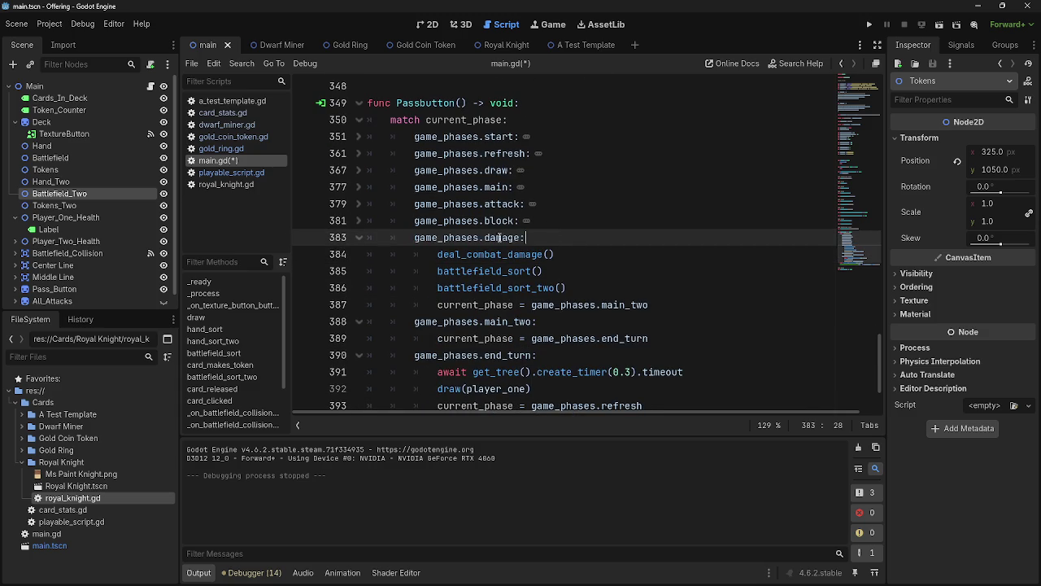
left_click_drag(414, 237, 584, 239)
left_click(414, 237)
left_click_drag(414, 238, 595, 239)
left_click(414, 237)
left_click_drag(414, 238, 561, 242)
left_click(414, 238)
left_click_drag(414, 237, 527, 238)
left_click(414, 238)
left_click_drag(414, 237, 543, 236)
left_click(414, 238)
left_click_drag(414, 237, 527, 237)
left_click(409, 237)
left_click_drag(408, 238, 527, 238)
left_click(527, 238)
scroll(572, 237, "down", 1)
- Review the battlefield_sort calls in the damage branch, then collapse it
left_click_drag(553, 204, 438, 204)
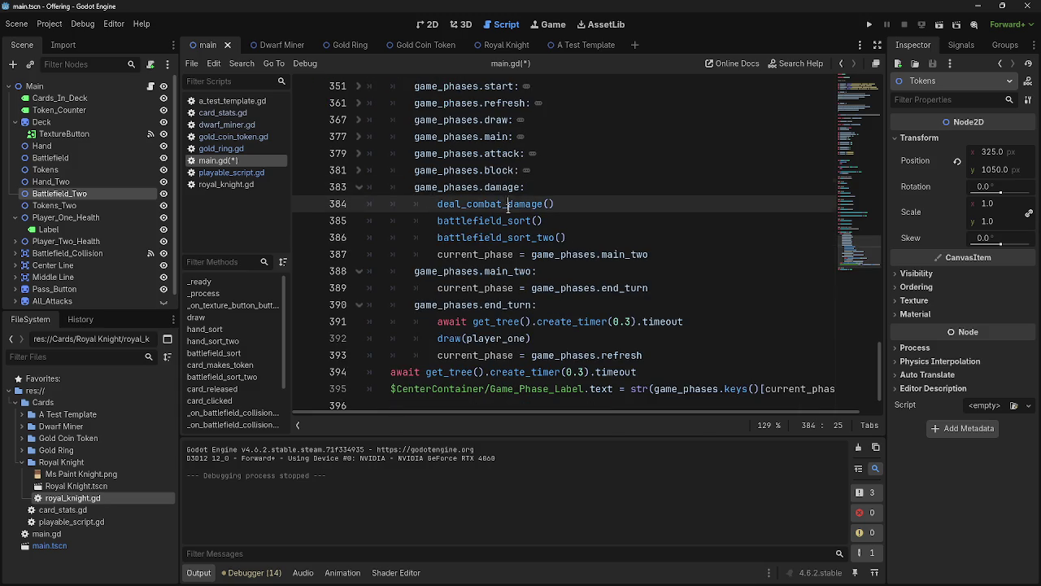
left_click(508, 220)
double_click(508, 221)
left_click(514, 220)
double_click(514, 221)
double_click(513, 237)
double_click(513, 227)
double_click(513, 237)
left_click(514, 221)
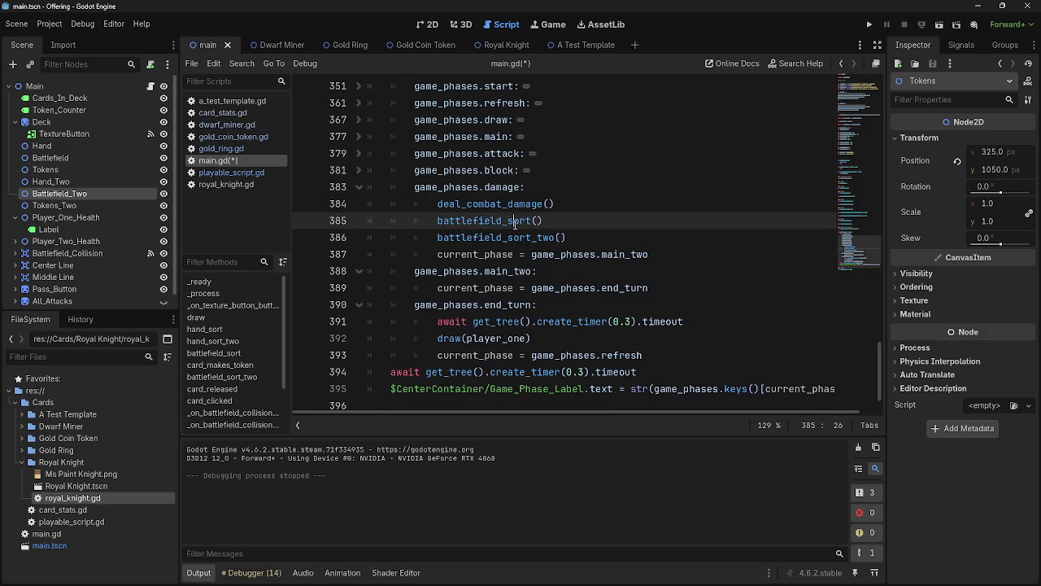
left_click_drag(674, 271, 358, 220)
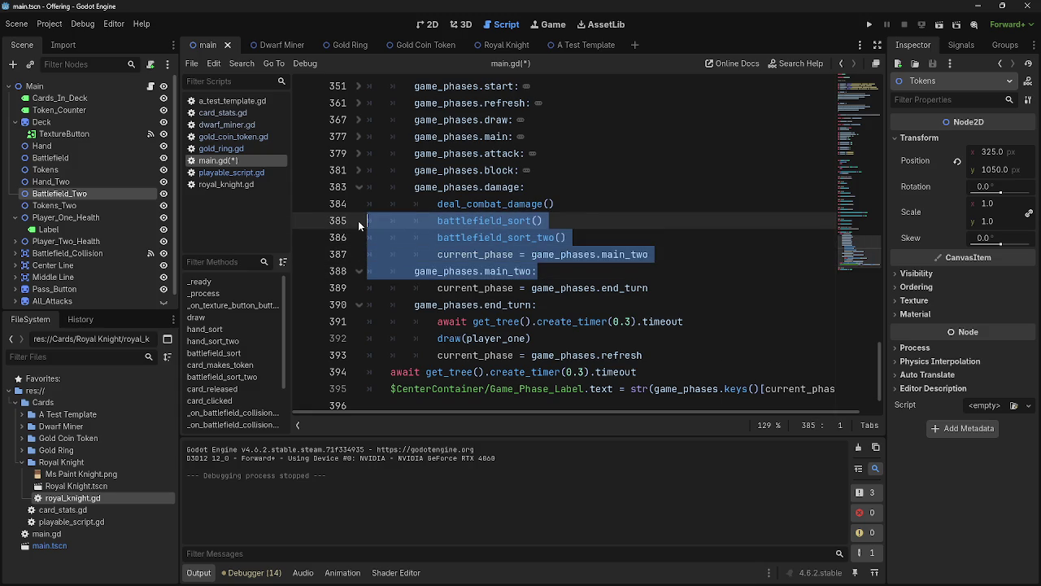
left_click(358, 186)
- Collapse the main_two branch and start a new indented line under end_turn
left_click(594, 213)
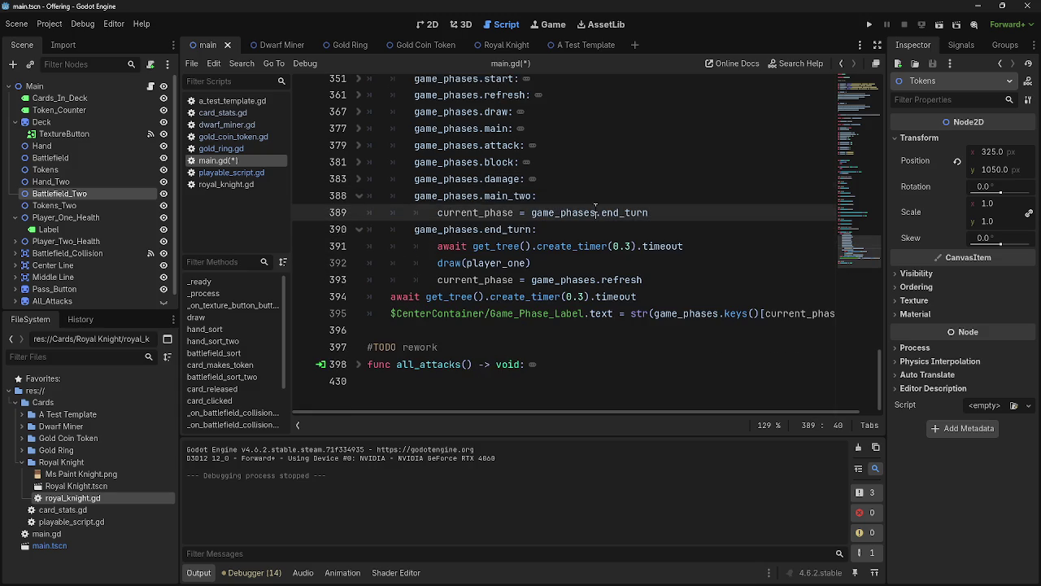
left_click(663, 197)
scroll(642, 215, "up", 2)
left_click(371, 213)
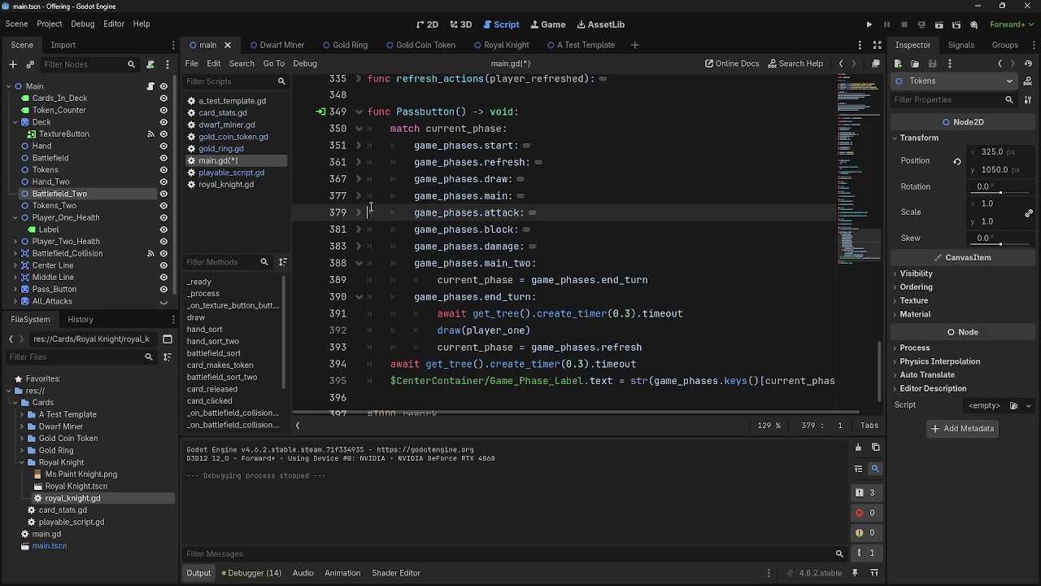
left_click(361, 199)
left_click(359, 197)
left_click(360, 262)
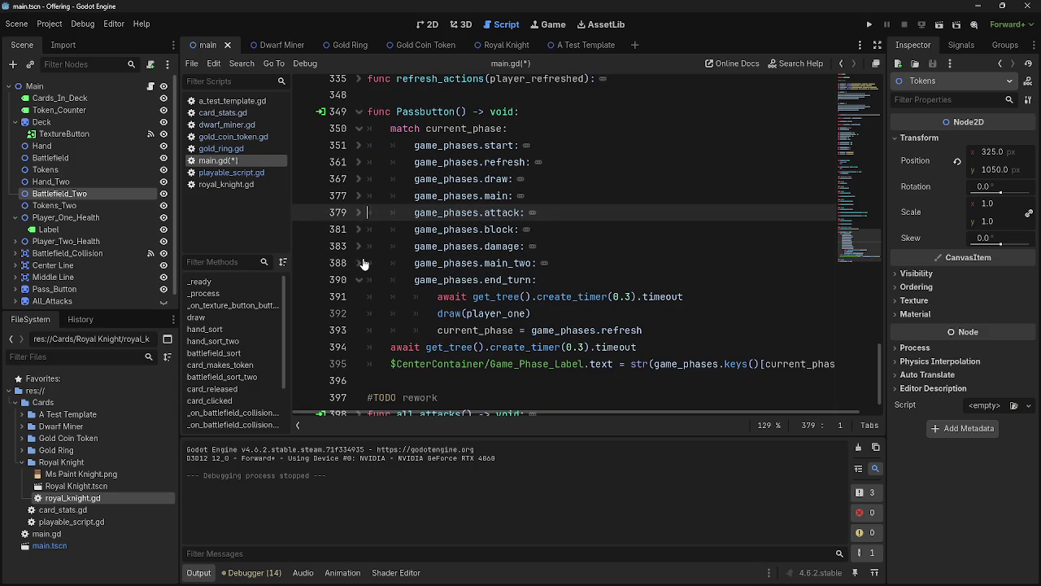
left_click(589, 280)
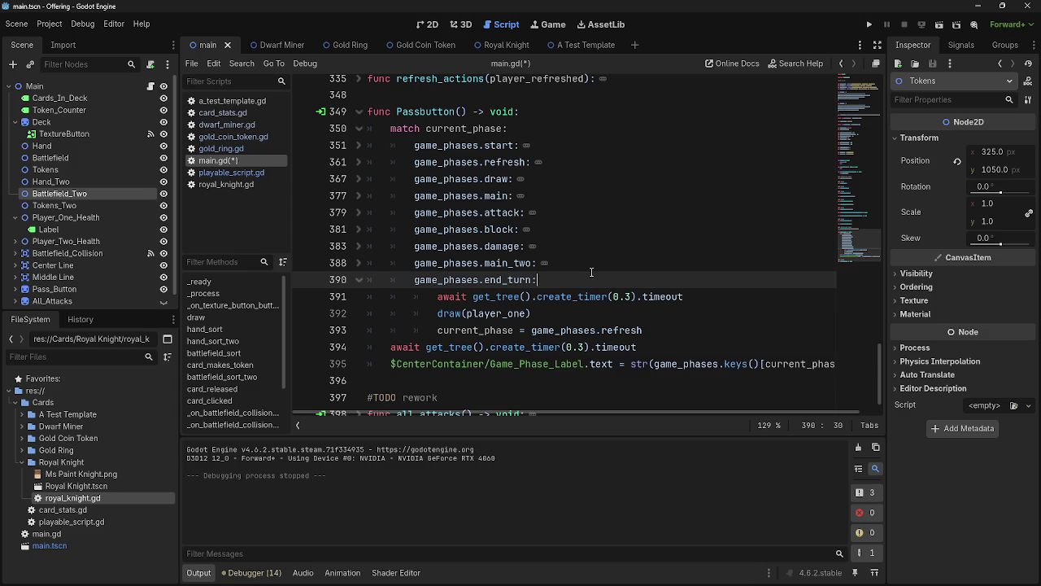
key("Return")
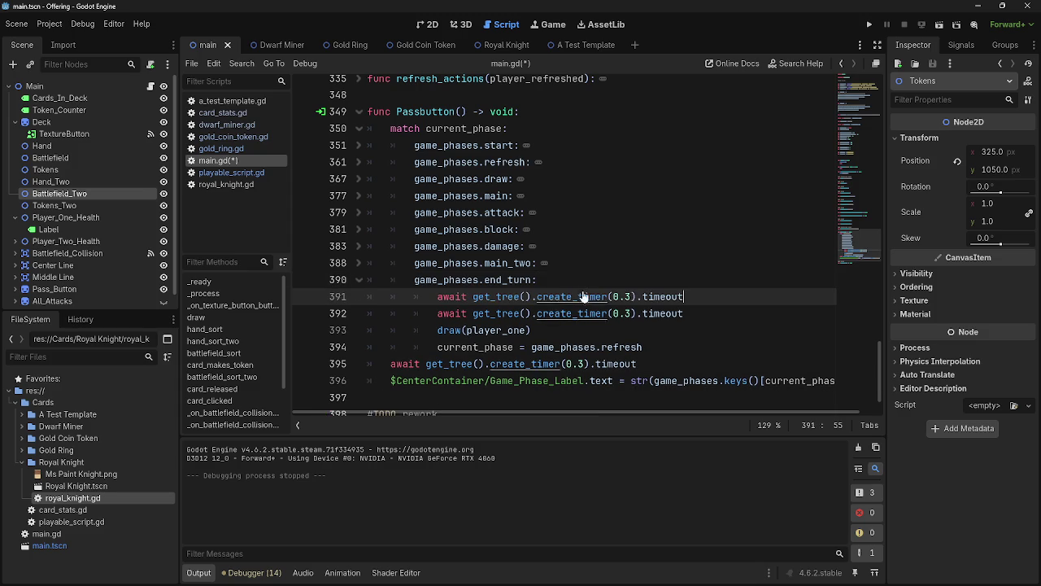
- Copy the current_turn if-checks from the refresh branch into end_turn
left_click(373, 166)
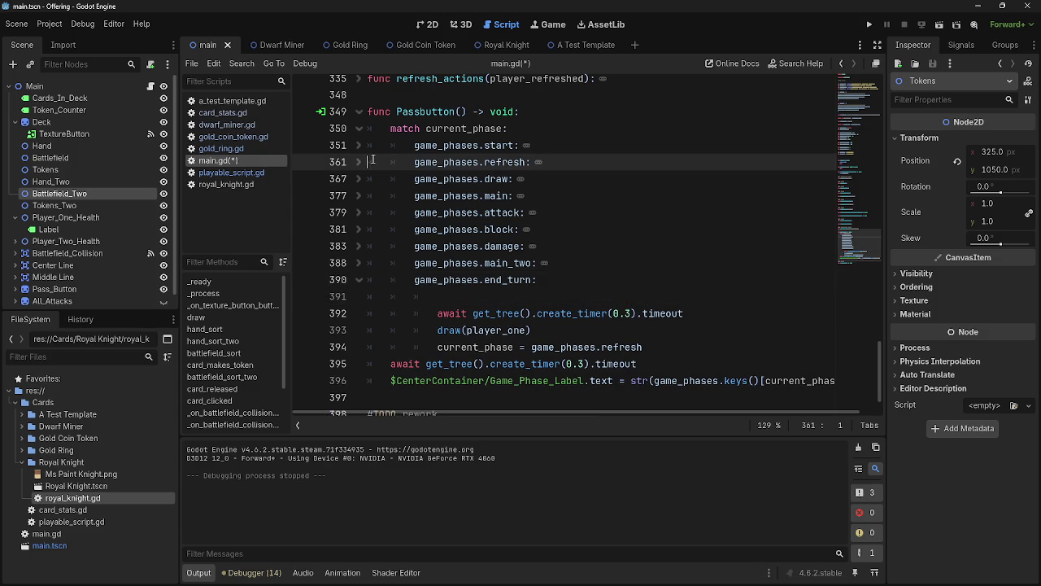
left_click(359, 162)
left_click_drag(653, 219, 439, 178)
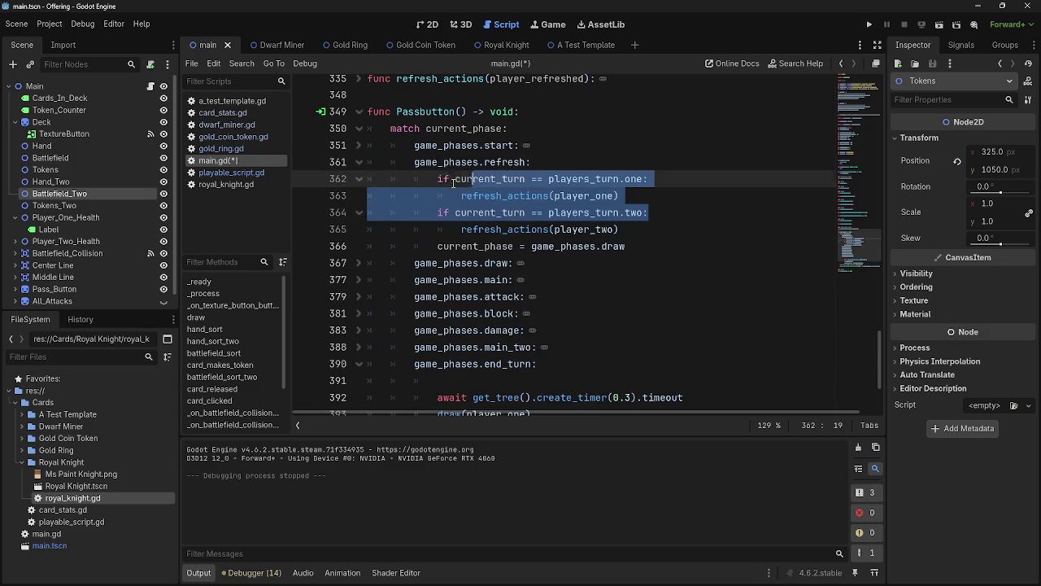
left_click(359, 162)
left_click(603, 301)
type("if current_turn == players_turn.one: \t\t\t\trefresh_actions(player_one) \t\t\tif current_turn == players_turn.two:")
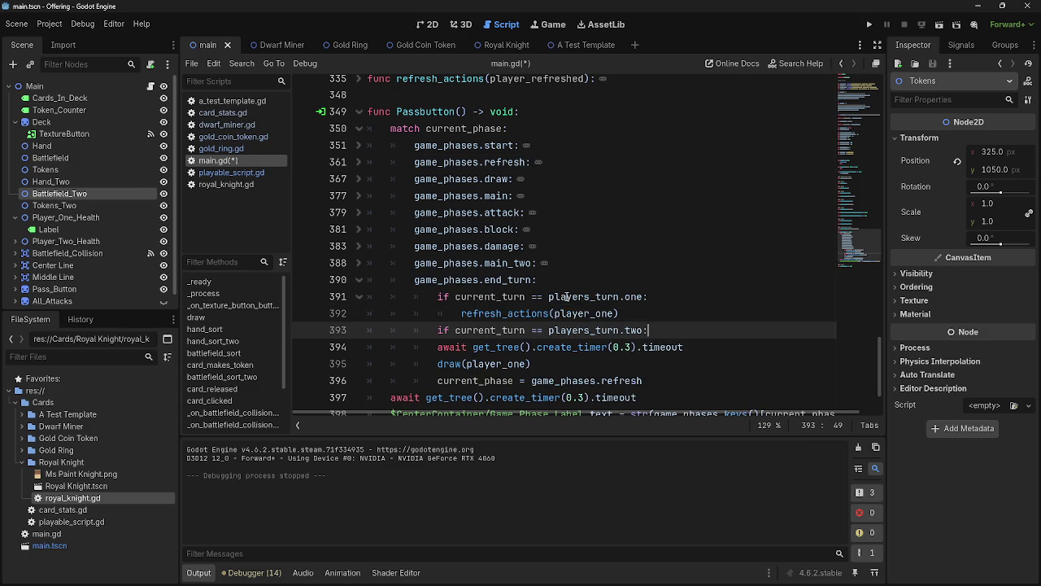
- Indent the await timer and draw(player_one) lines under the player two check
left_click(438, 346)
key("Tab")
left_click(444, 371)
key("Tab")
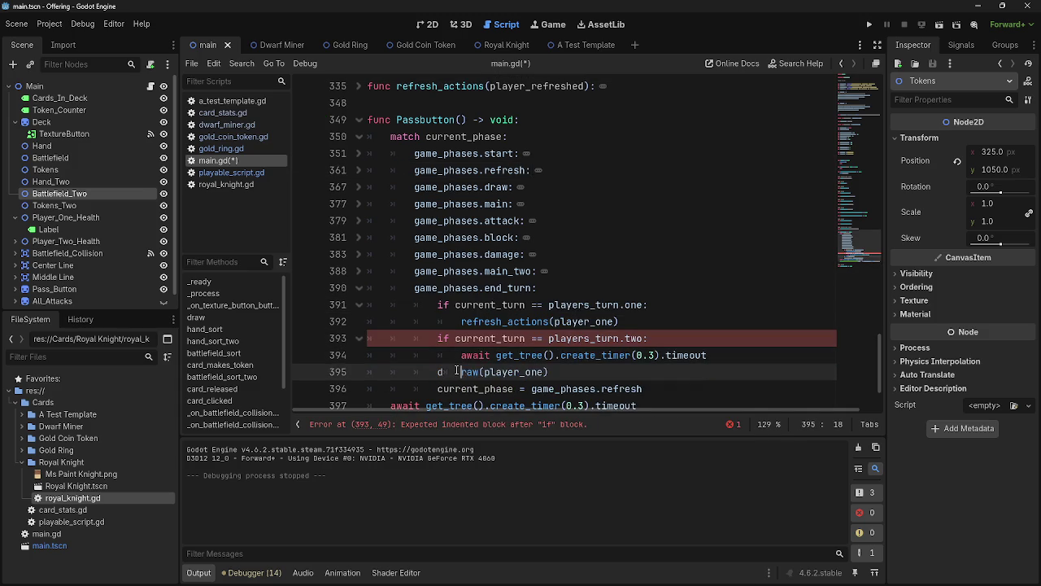
key("BackSpace")
key("Left")
key("Tab")
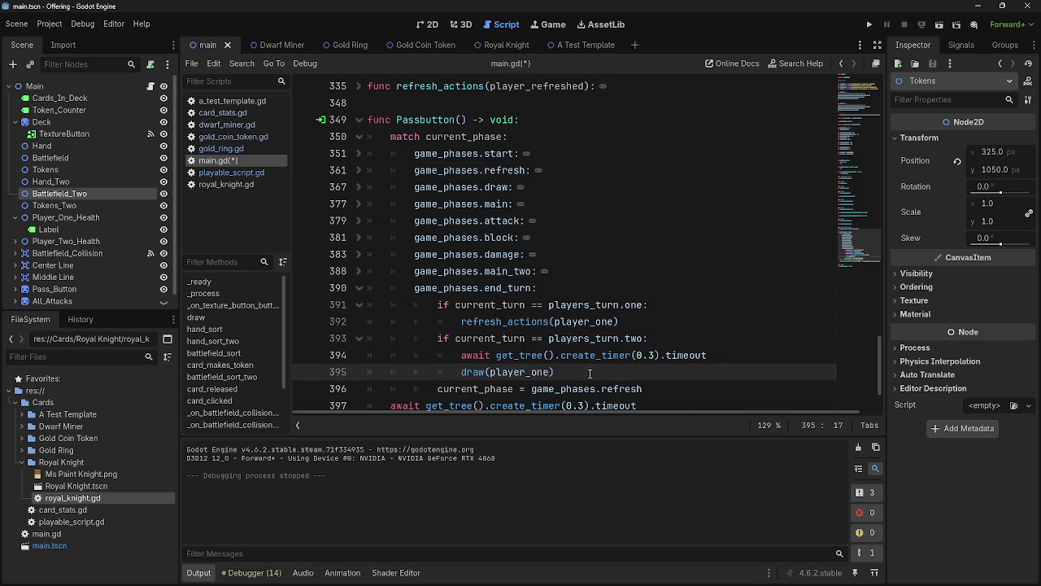
scroll(591, 372, "down", 1)
- Put the 0.3 s await and draw under the player one check, making the second draw(player_two)
left_click(656, 340)
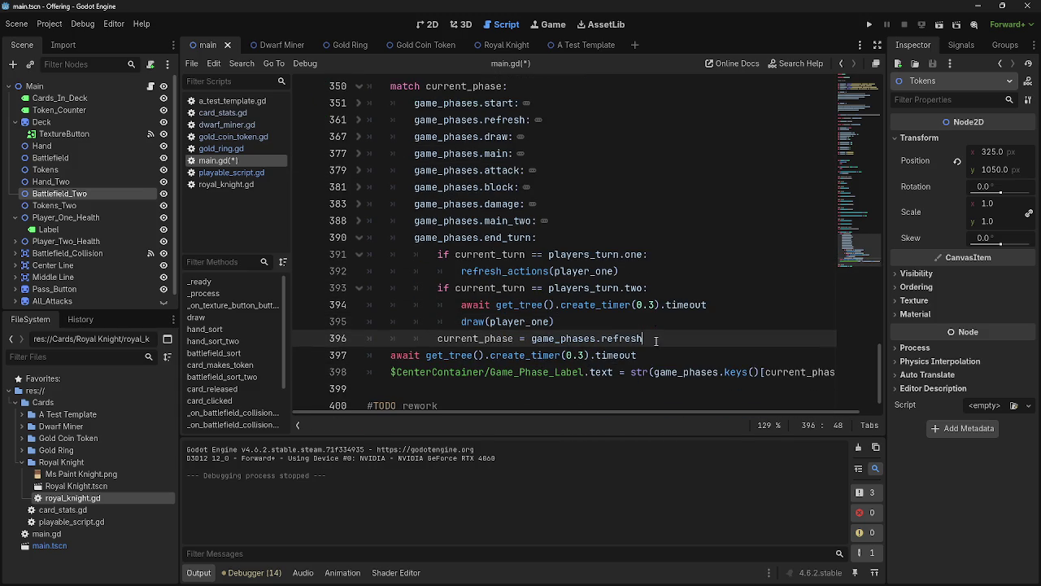
left_click(558, 321)
mouse_move(560, 321)
left_mouse_down()
mouse_move(464, 322)
mouse_move(465, 306)
left_mouse_up()
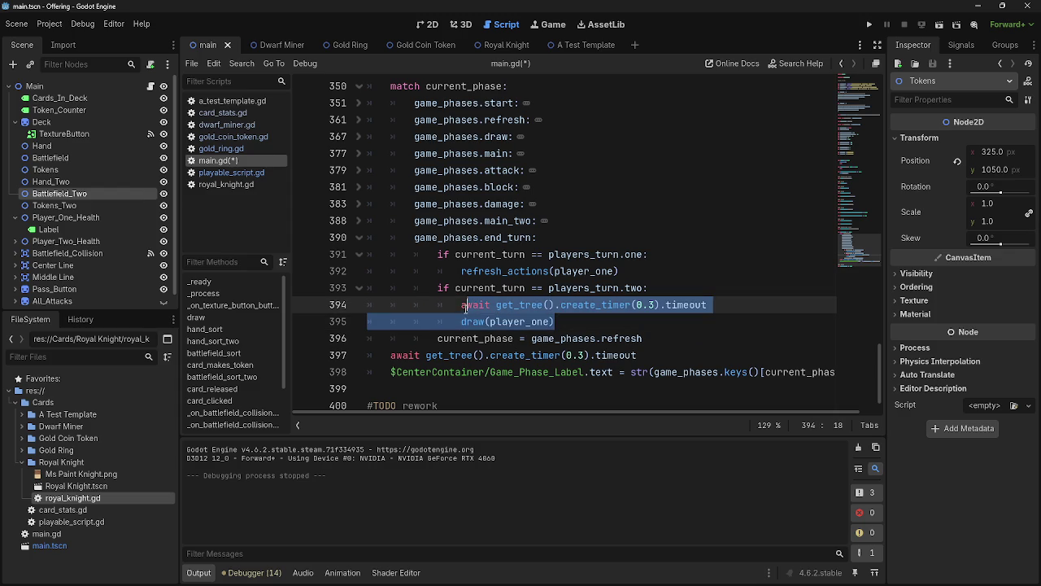
left_click(640, 271)
left_click_drag(640, 271, 461, 271)
type("await get_tree().create_timer(0.3).timeout \t\t\t\tdraw(player_one)")
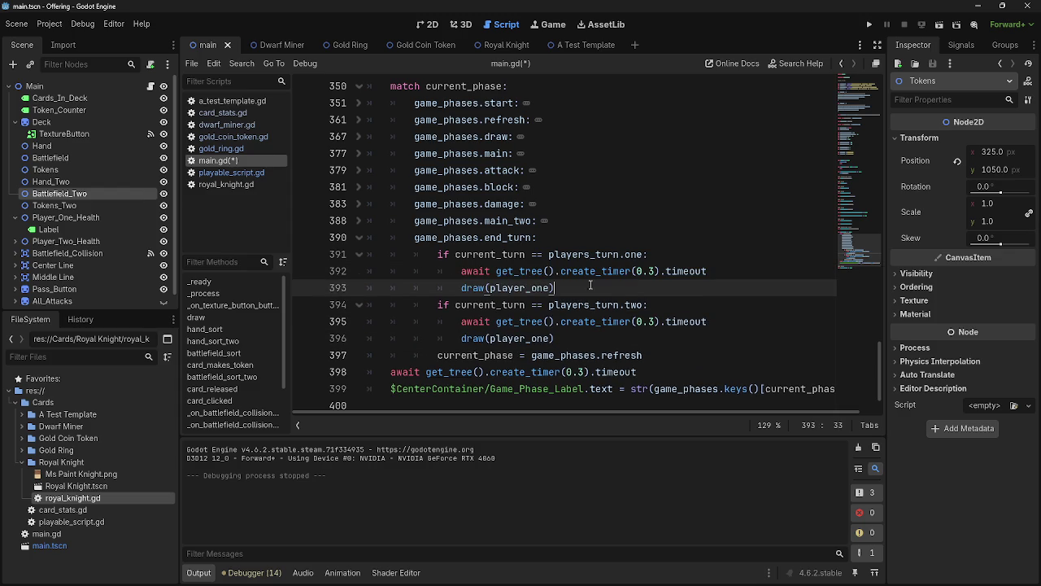
left_click_drag(553, 338, 534, 338)
type("two")
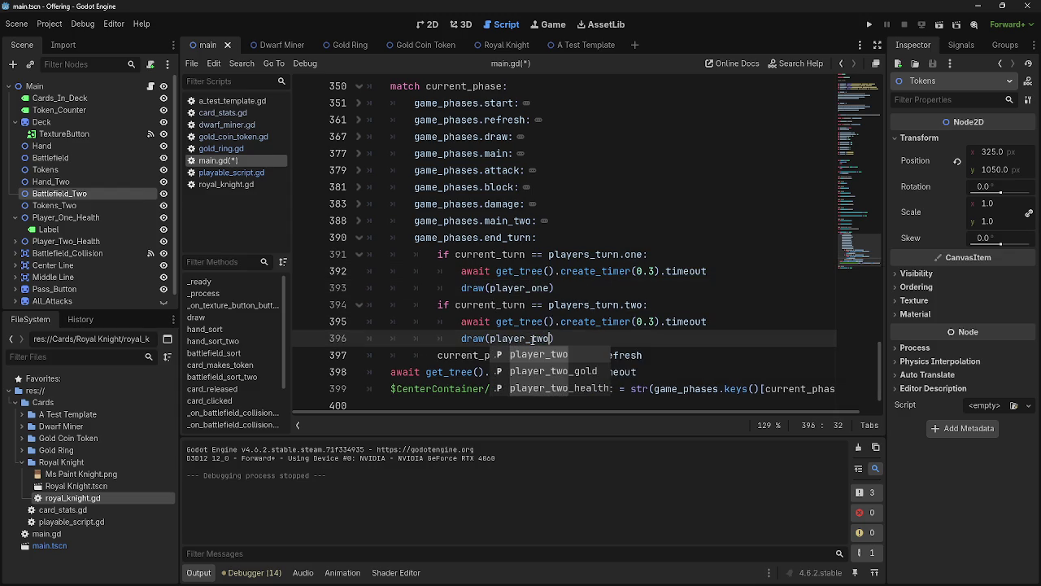
key("Right")
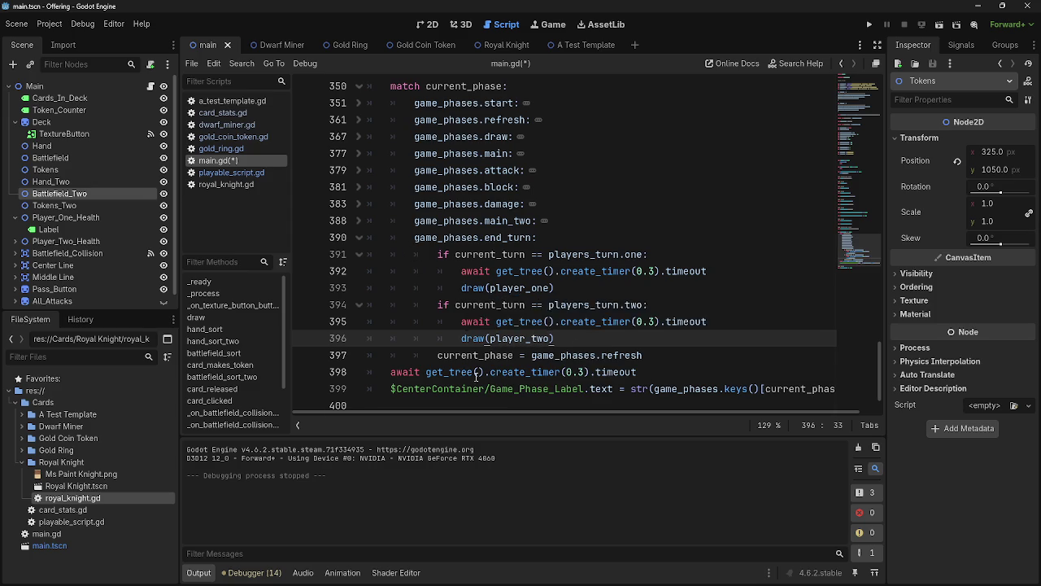
- Fold the player-one draw branch and the end_turn phase block in main.gd
scroll(475, 376, "up", 1)
left_click(359, 305)
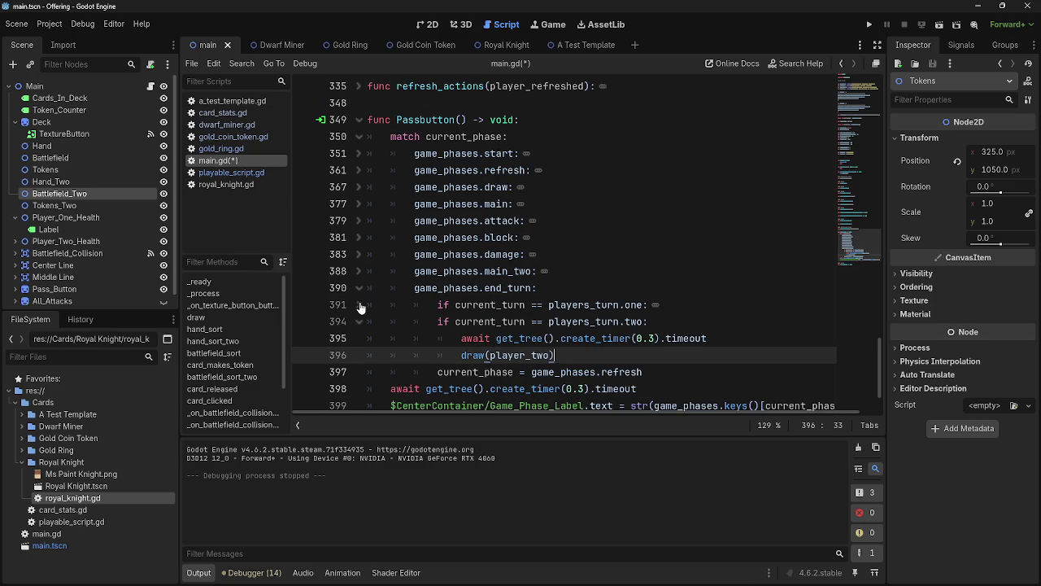
left_click(359, 289)
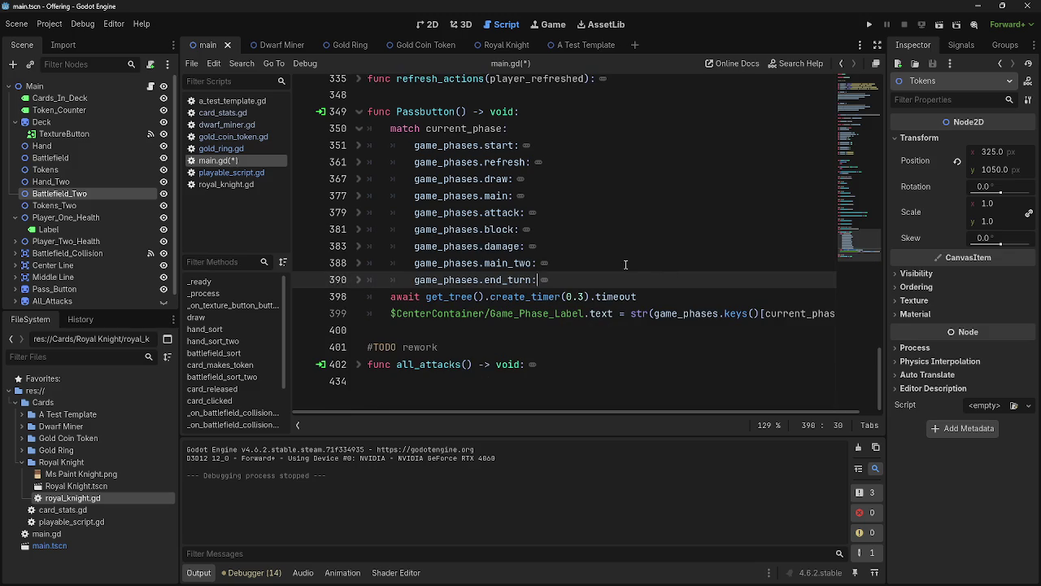
- Run the game and cycle phases through end_turn into a new turn's draw and main phases
left_click(869, 24)
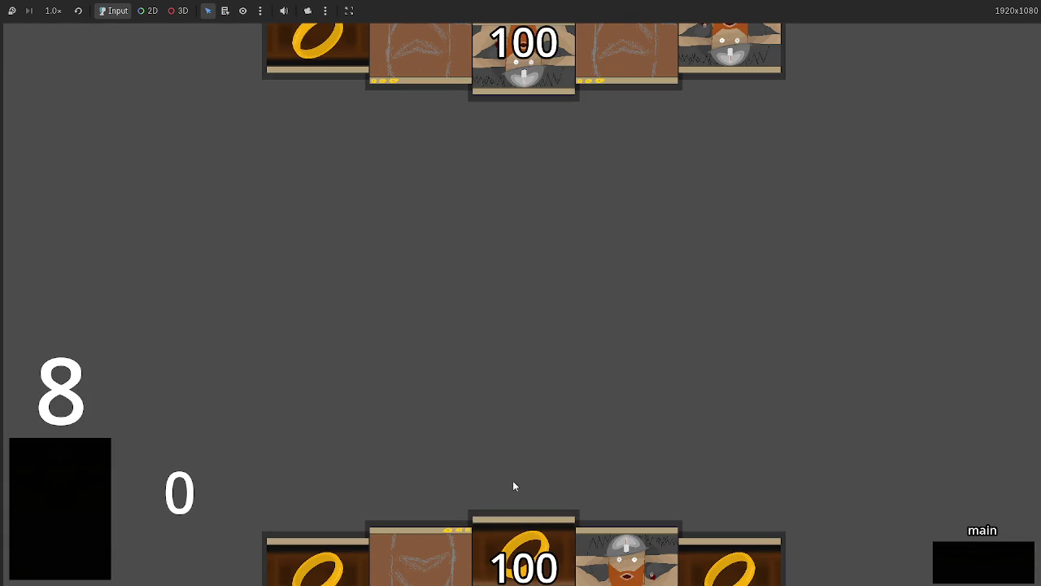
left_click(949, 561)
left_click(949, 561)
left_click(950, 561)
left_click(950, 561)
left_click(950, 561)
left_click(950, 562)
left_click(950, 561)
left_click(950, 561)
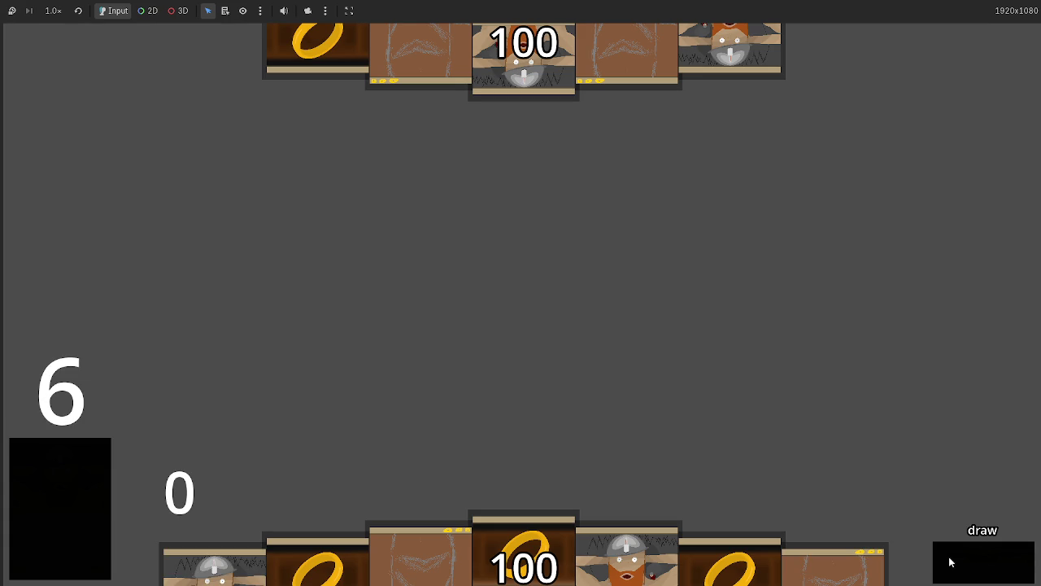
left_click(950, 561)
key("alt+Tab")
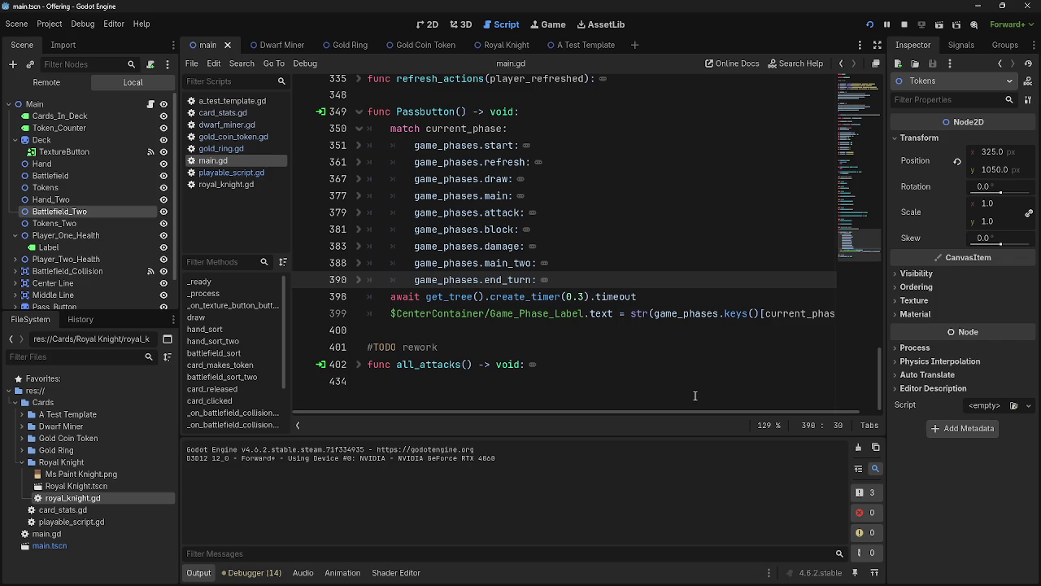
- Unfold the end_turn block and start a new line after draw(player_two)
left_click(359, 279)
key("Up")
scroll(634, 330, "down", 1)
left_click(691, 359)
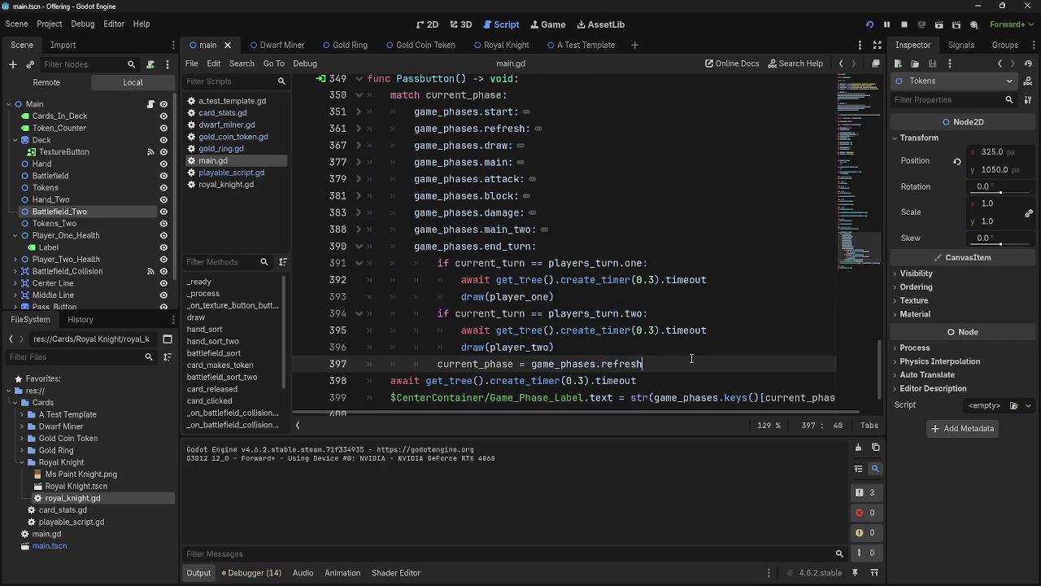
left_click(687, 348)
key("Return")
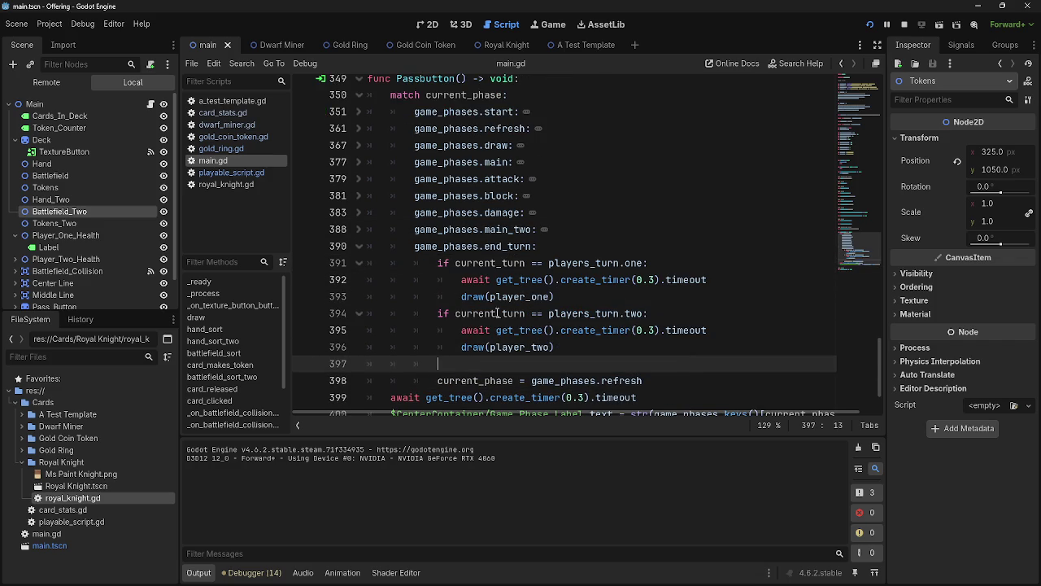
- Write 'current_turn += 1' on line 397 using autocomplete
scroll(474, 266, "up", 20)
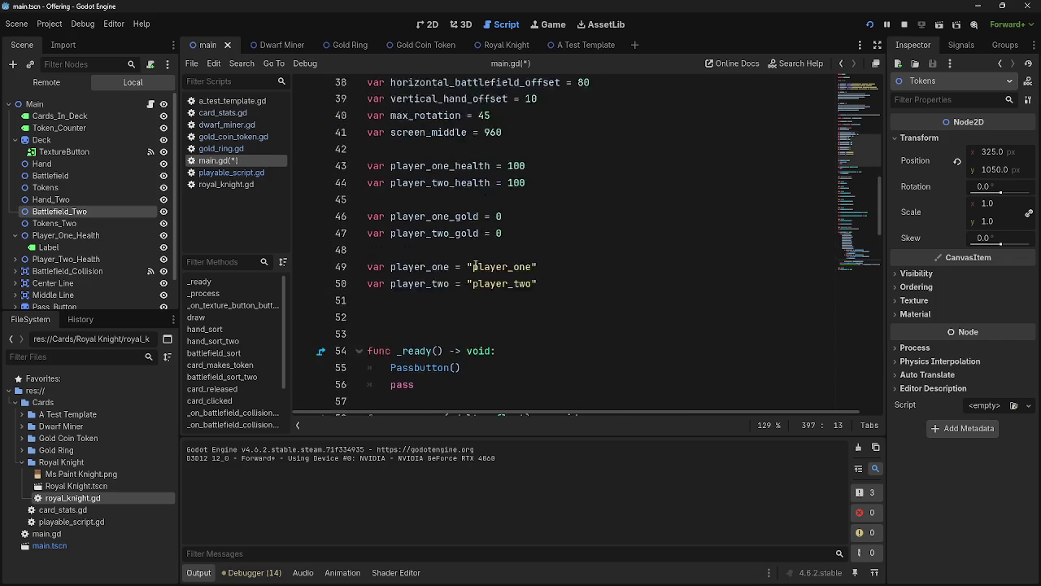
scroll(475, 265, "up", 5)
scroll(488, 260, "down", 4)
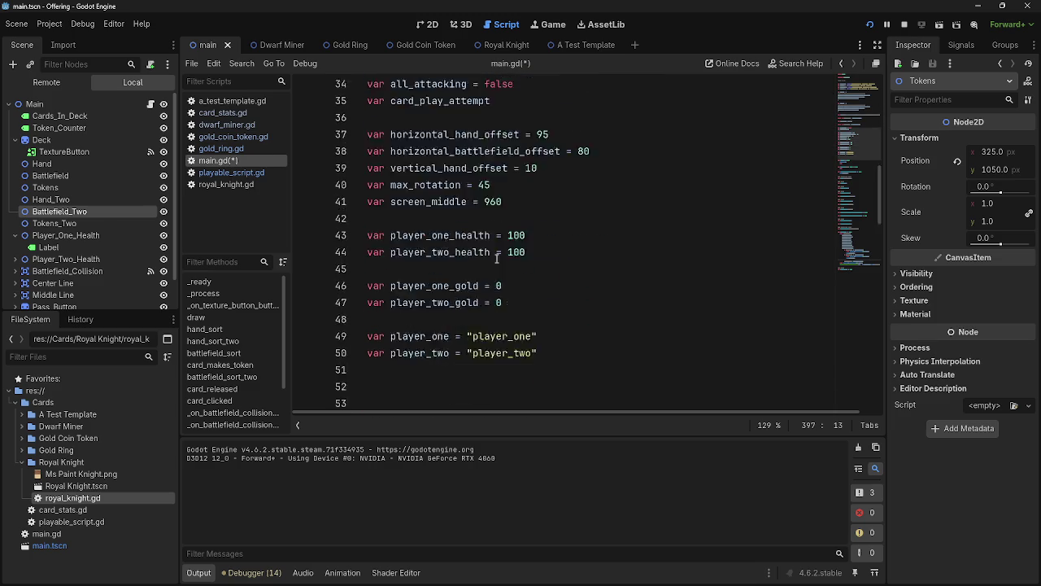
scroll(496, 259, "down", 20)
type("c")
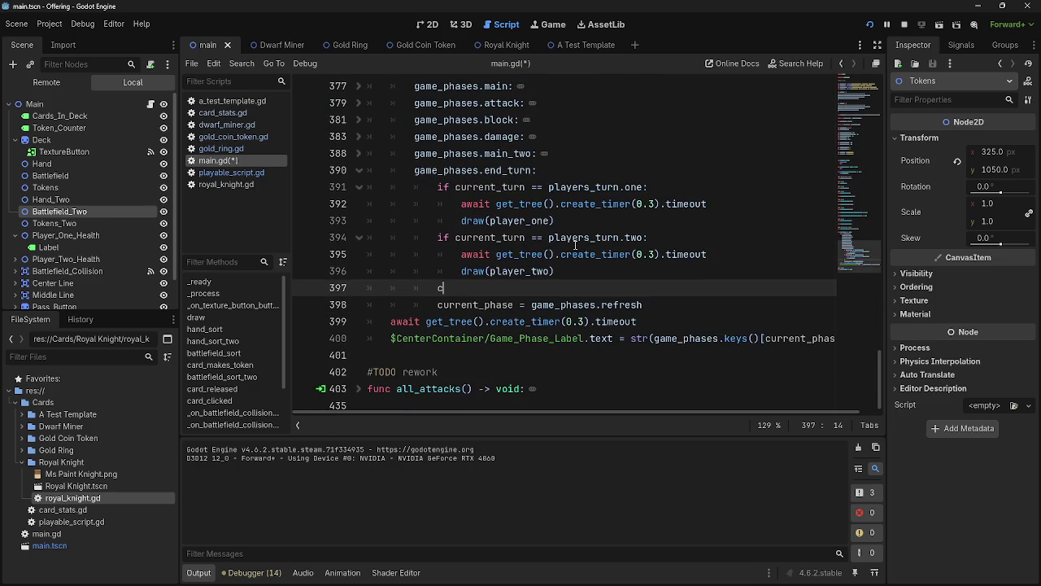
type("urren")
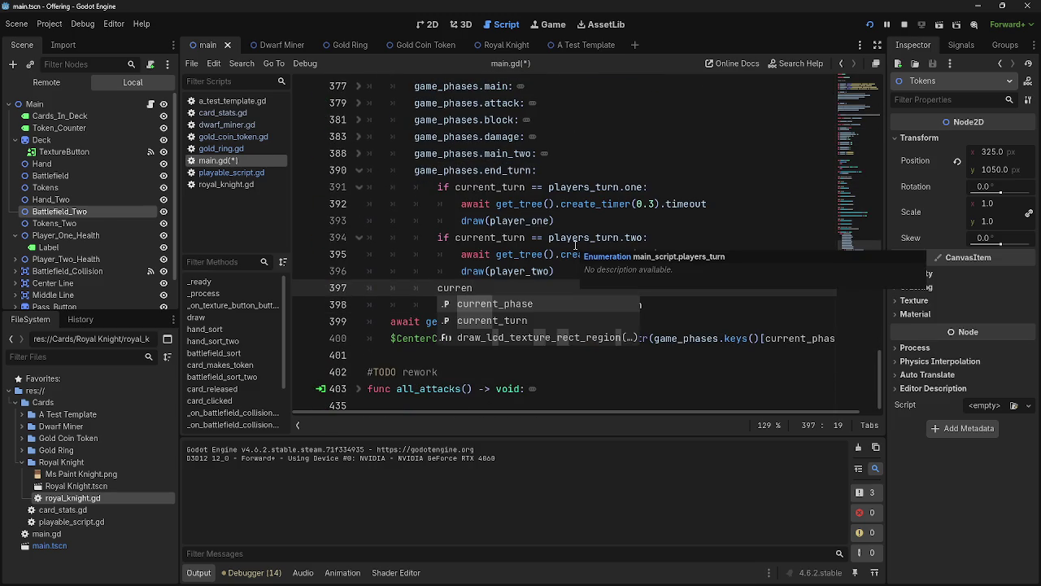
key("Down")
key("Return")
type("+ ")
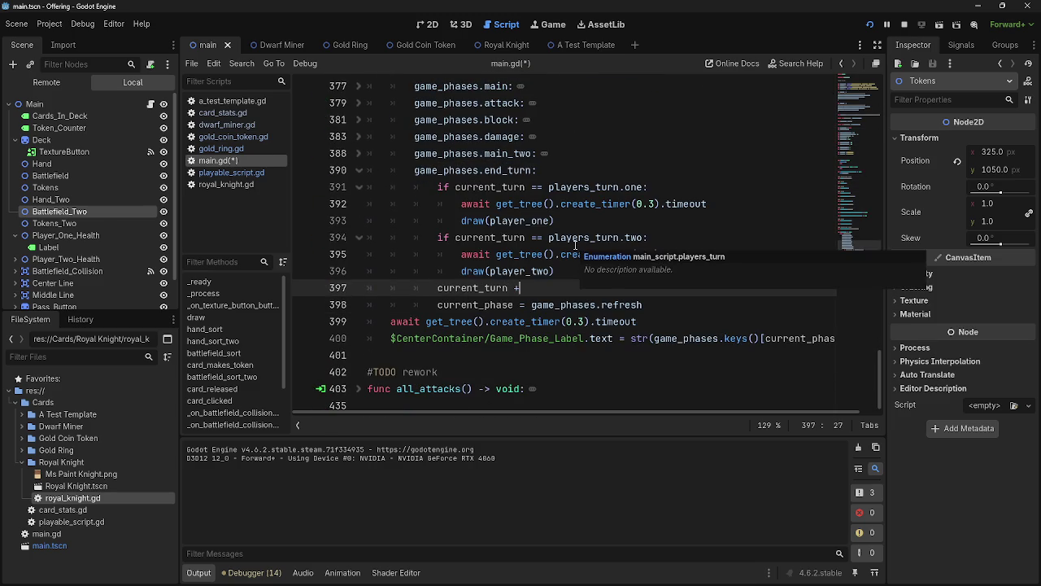
type("1")
left_click(522, 288)
type("=")
left_click(546, 292)
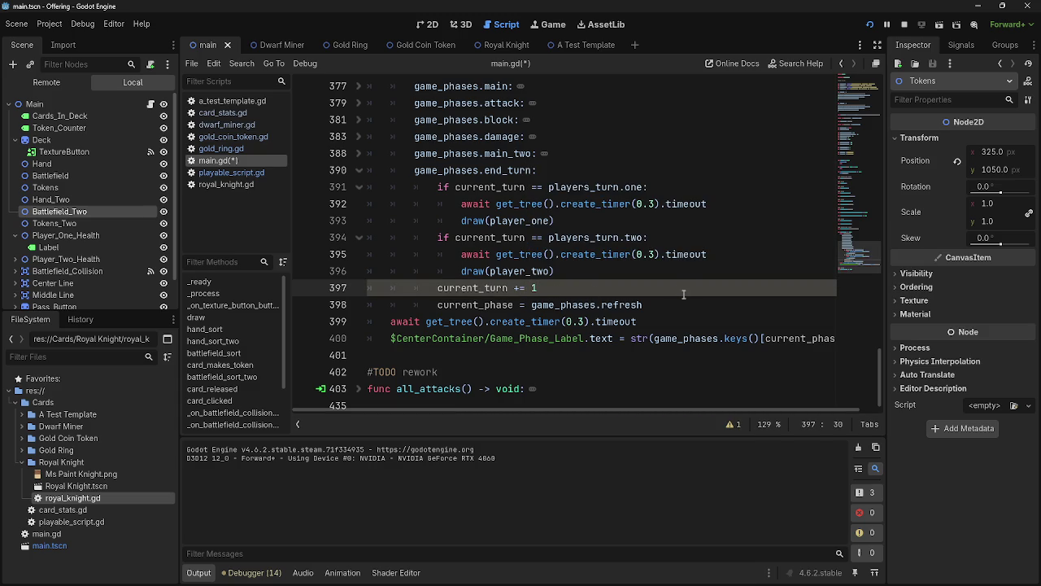
- Check the warning about line 397, then stop and relaunch the game
left_click(730, 422)
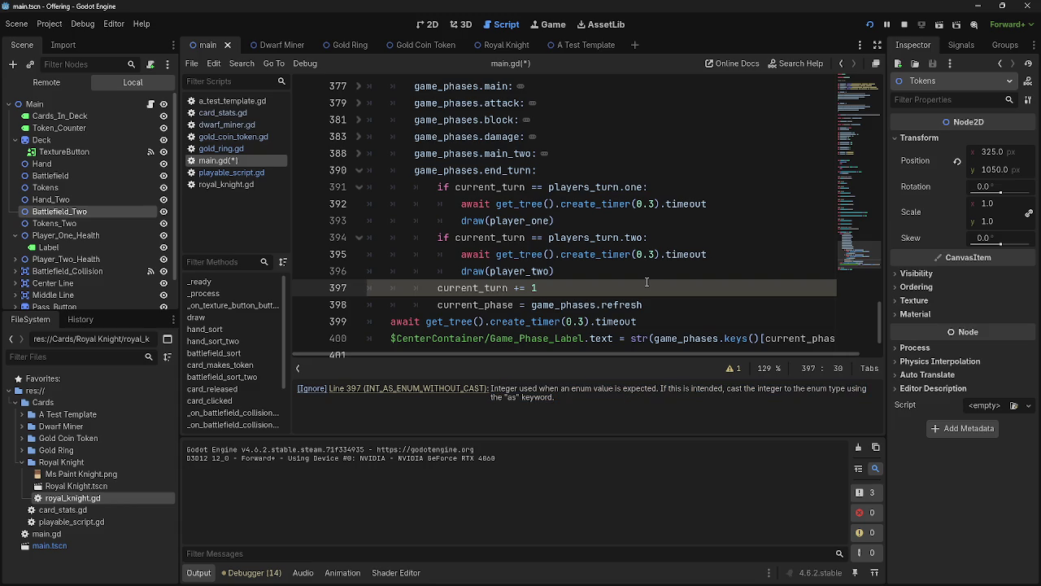
key("alt+Tab")
key("Escape")
double_click(478, 287)
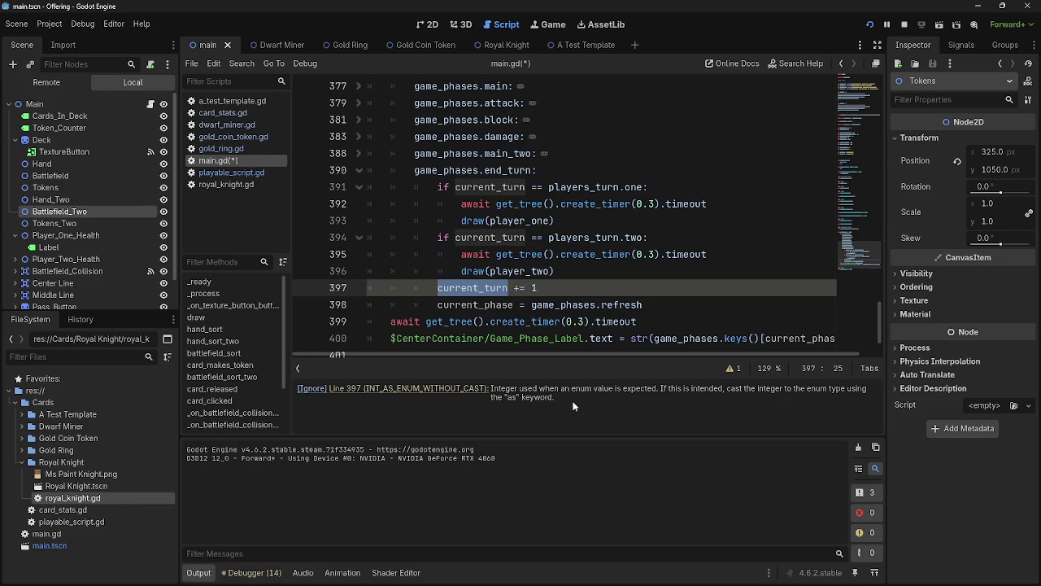
left_click_drag(731, 388, 732, 405)
left_click(732, 405)
left_click(566, 289)
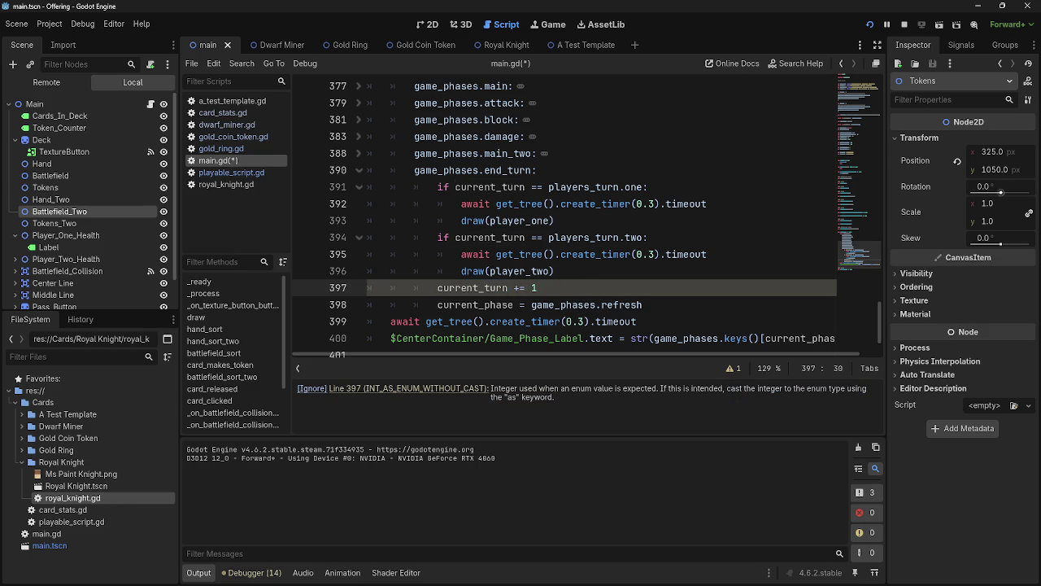
left_click(693, 274)
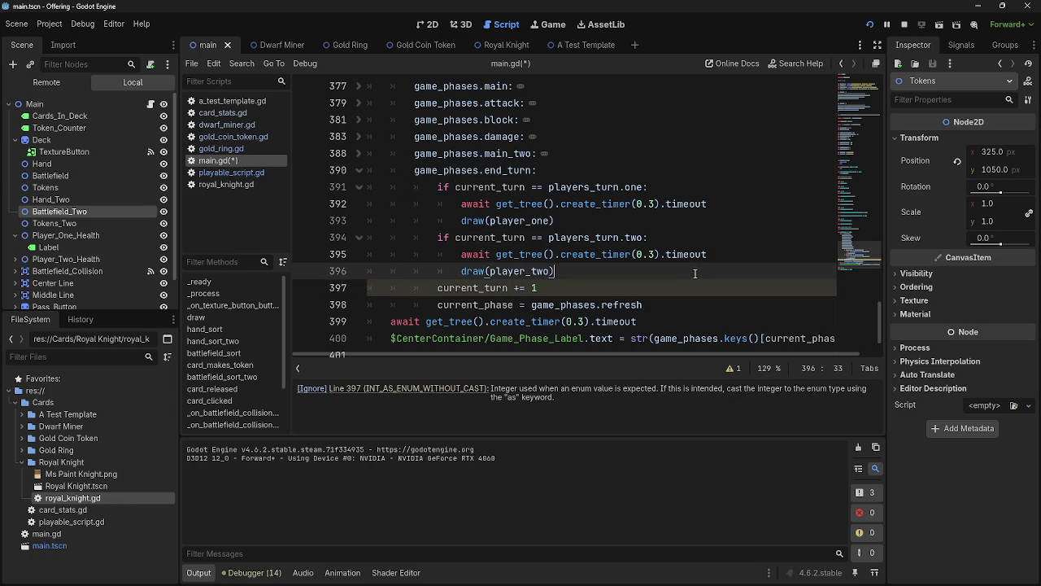
left_click(903, 25)
left_click(869, 26)
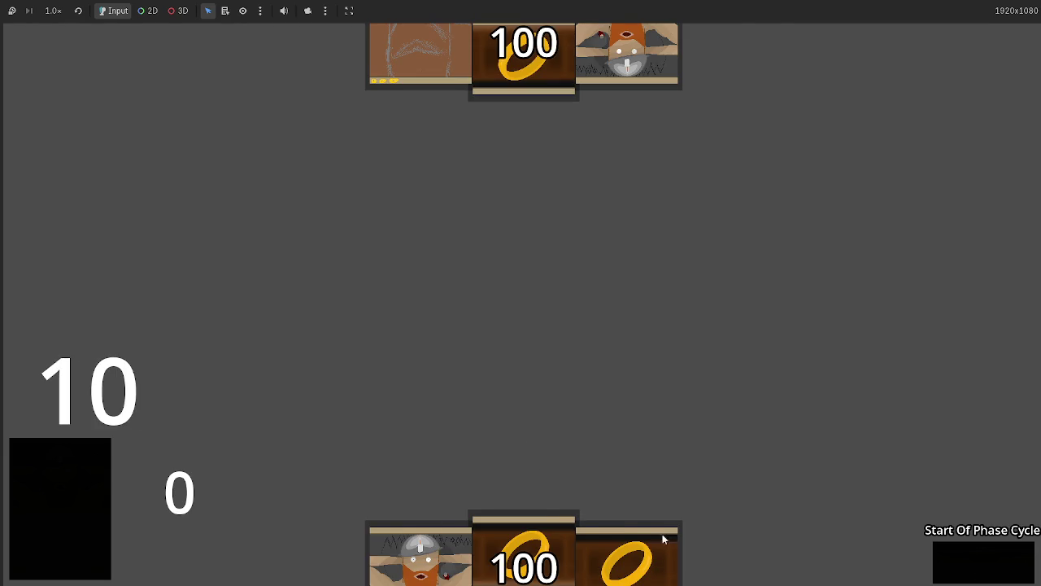
left_click(422, 576)
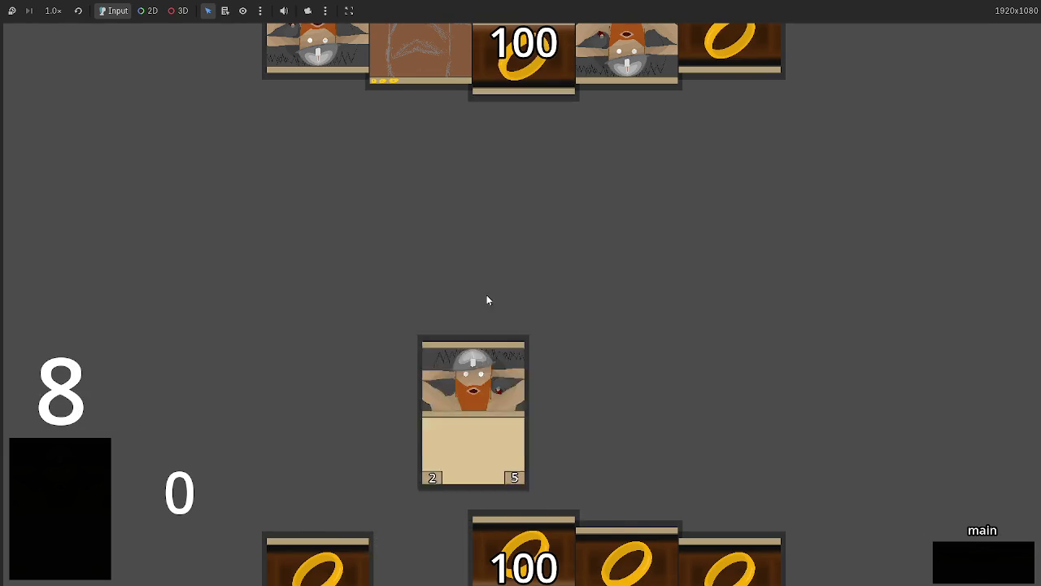
left_click(1005, 563)
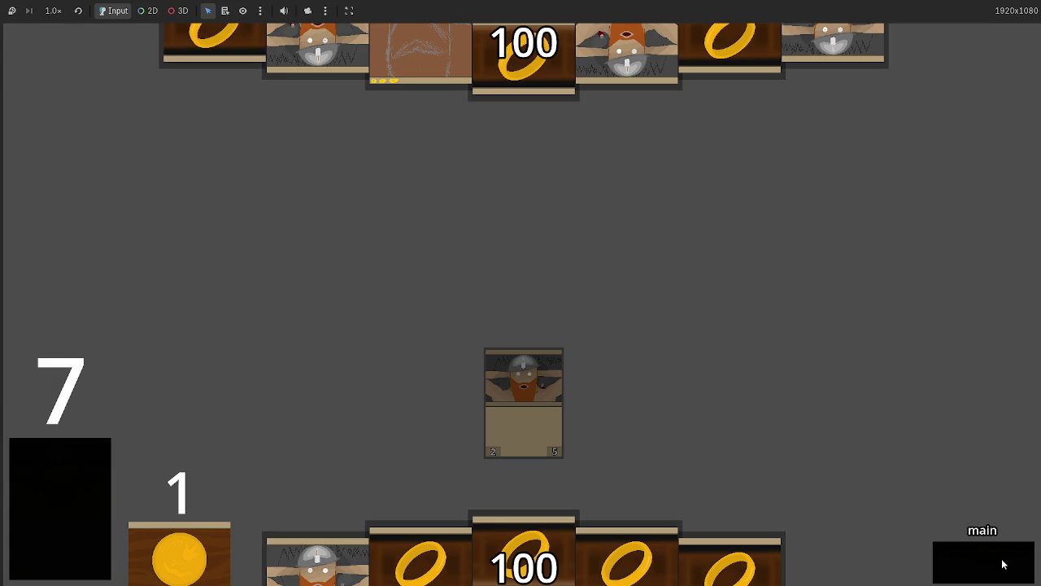
key("alt+Tab")
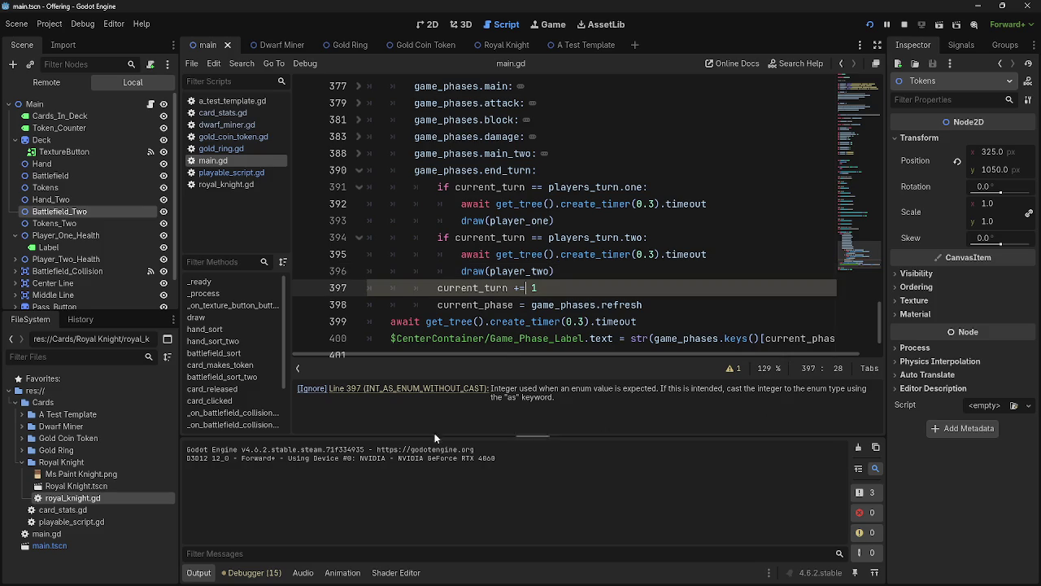
left_click(425, 389)
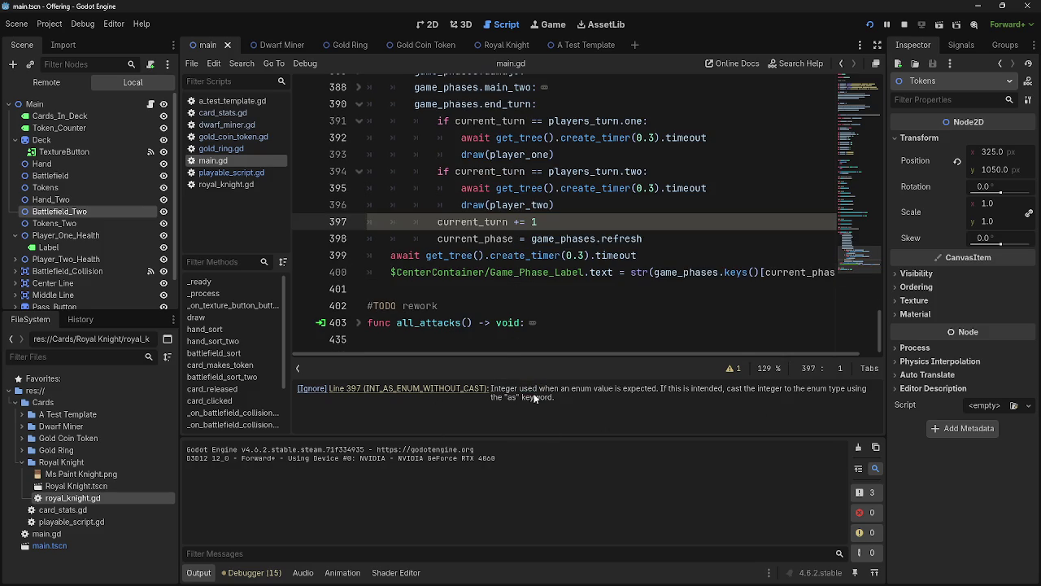
left_click_drag(520, 388, 590, 389)
left_click(589, 391)
left_click_drag(500, 397, 584, 394)
left_click(584, 394)
left_click_drag(491, 391, 576, 399)
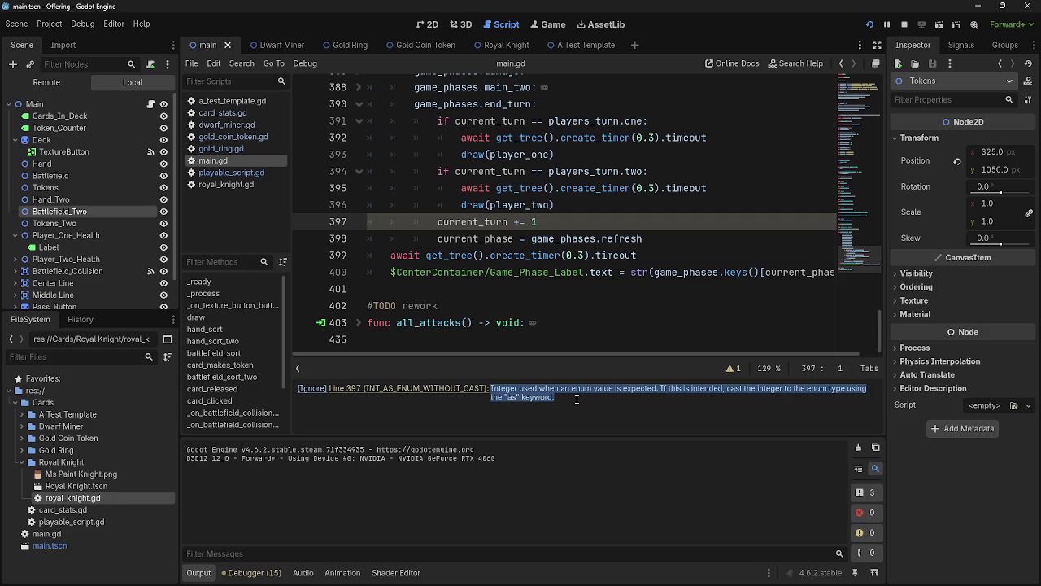
key("F5")
key("alt+Tab")
left_click(437, 222)
type("#")
key("BackSpace")
type("_")
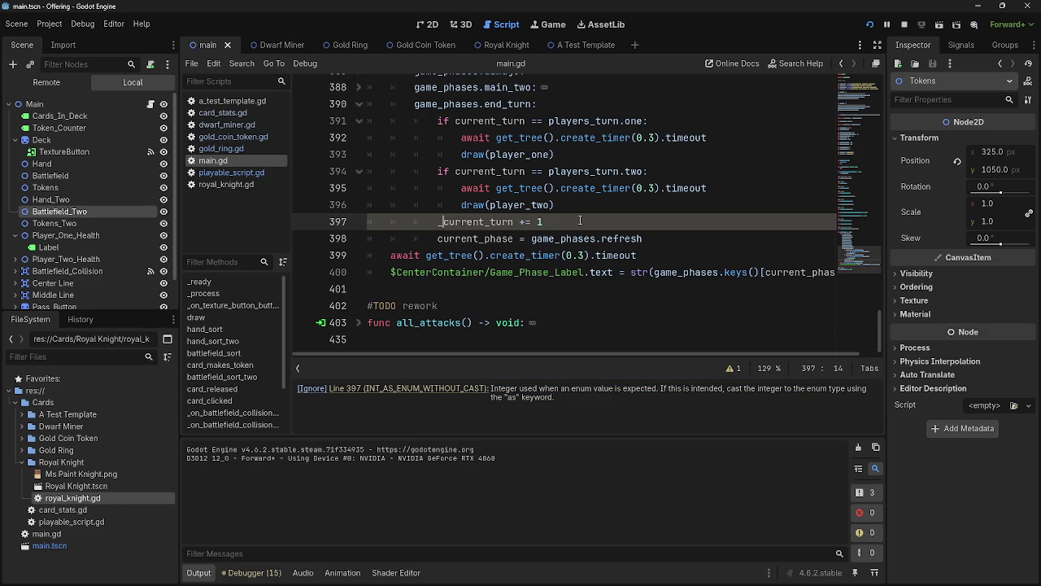
left_click(580, 220)
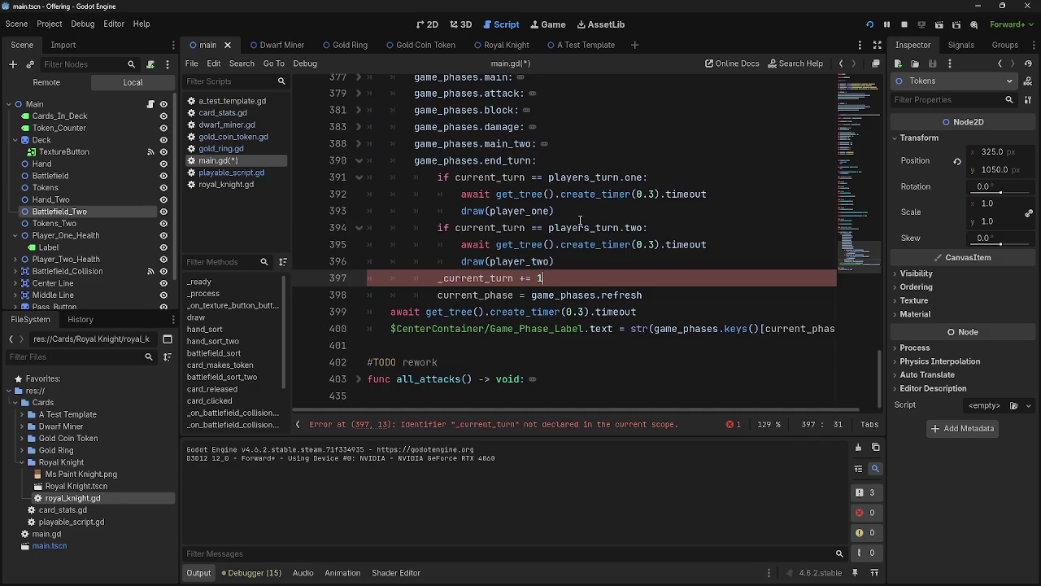
key("ctrl+z")
left_click(514, 278)
left_click(731, 423)
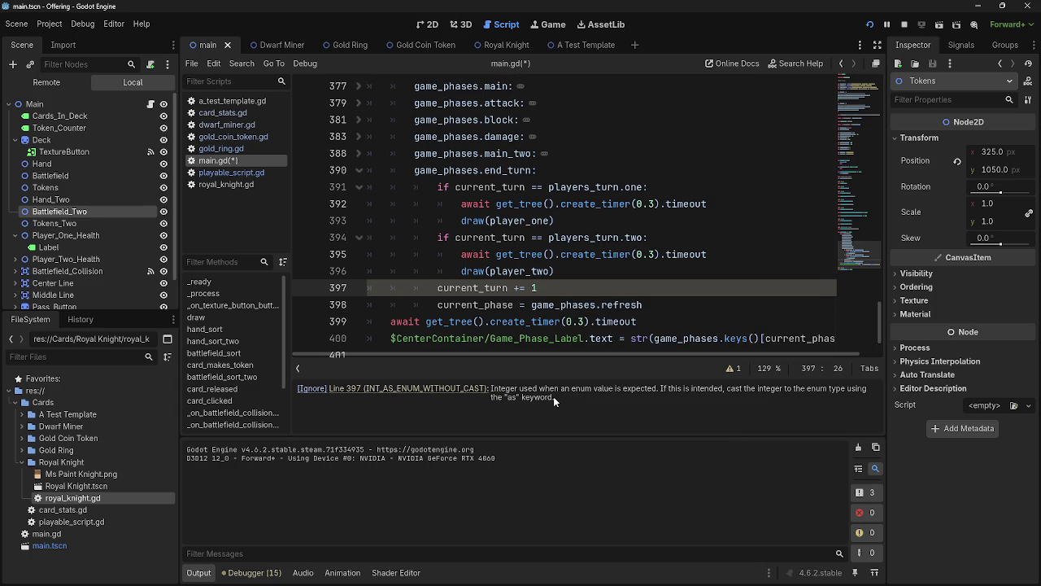
mouse_move(675, 388)
left_mouse_down()
mouse_move(687, 396)
mouse_move(658, 399)
left_mouse_up()
left_click(658, 404)
left_click(658, 399)
left_click(730, 368)
left_click(731, 423)
- Rewrite line 397 as 'current_turn = (players_turn + 1) as players_turn'
left_click_drag(537, 287, 514, 288)
type("= (")
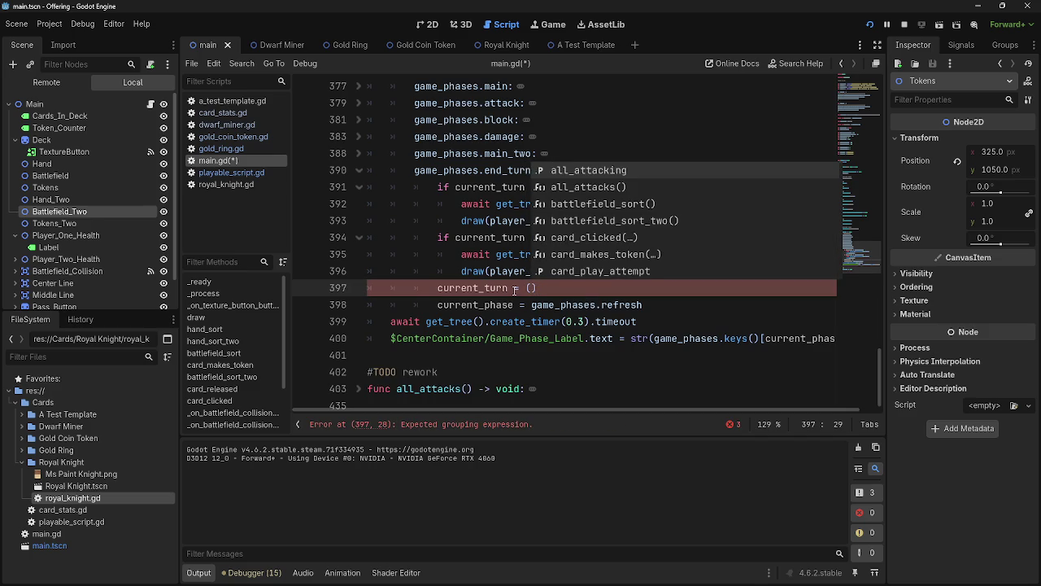
type("players")
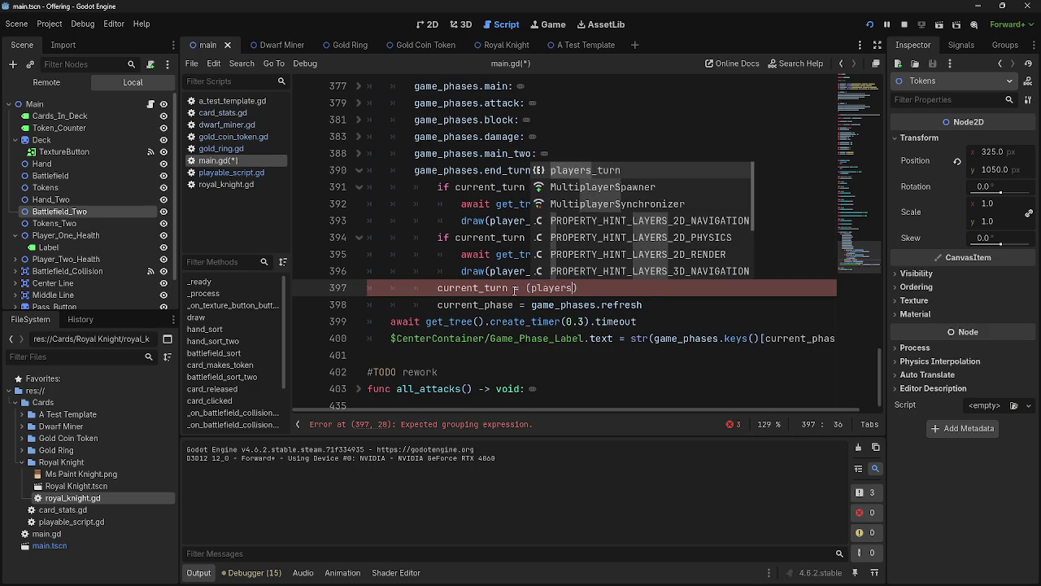
key("Return")
type("+ 1")
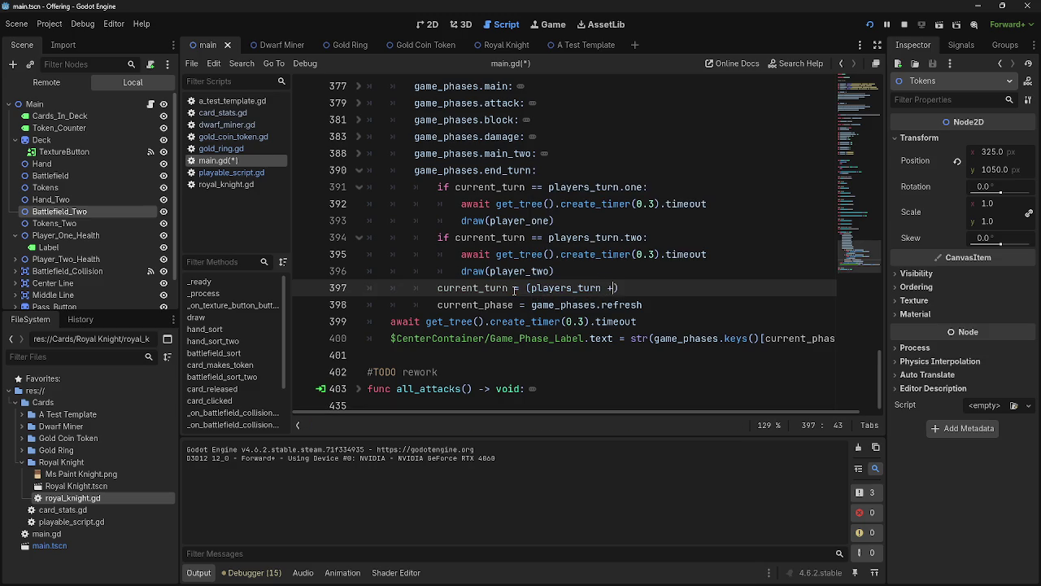
key("End")
type("as ")
type("player")
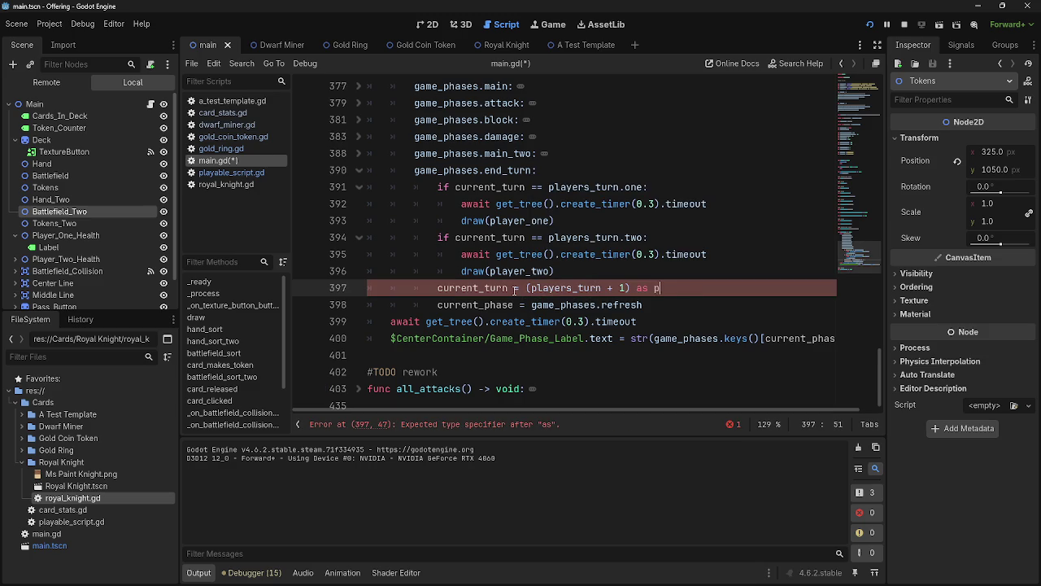
key("Return")
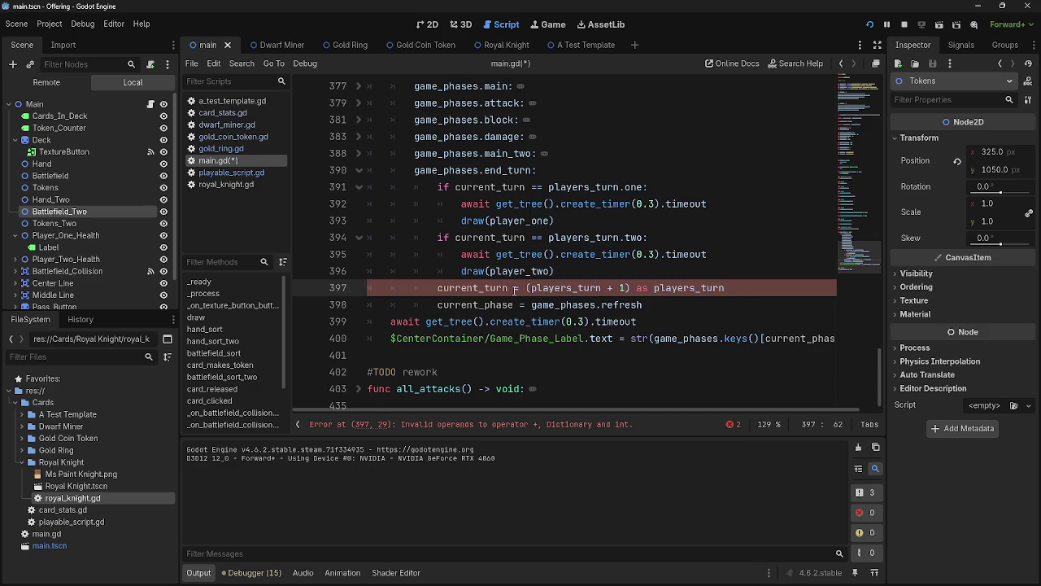
- Replace the inner players_turn with current_turn to clear the error, then run the game
left_click(561, 426)
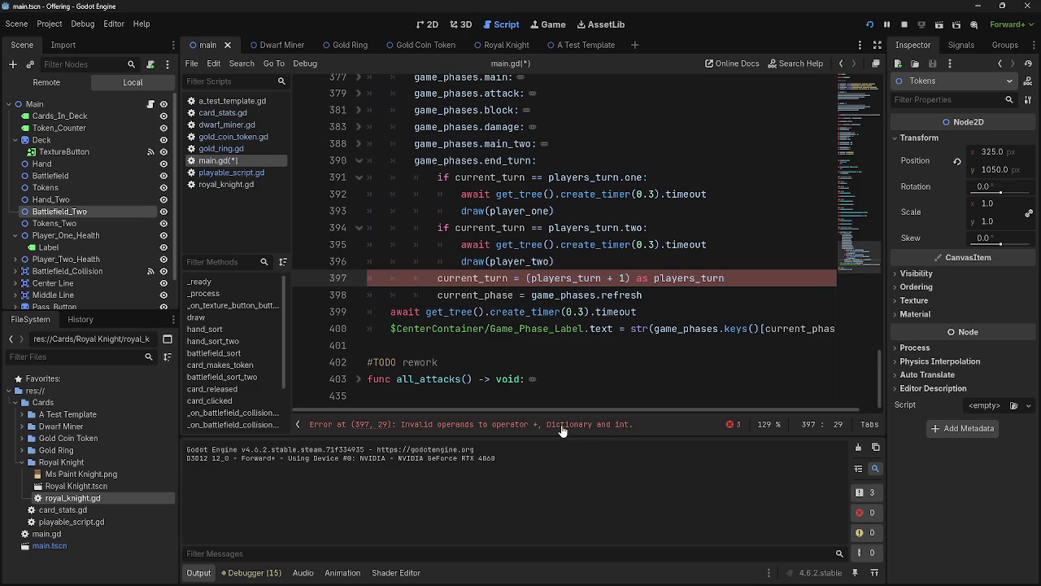
double_click(567, 277)
type("current_t")
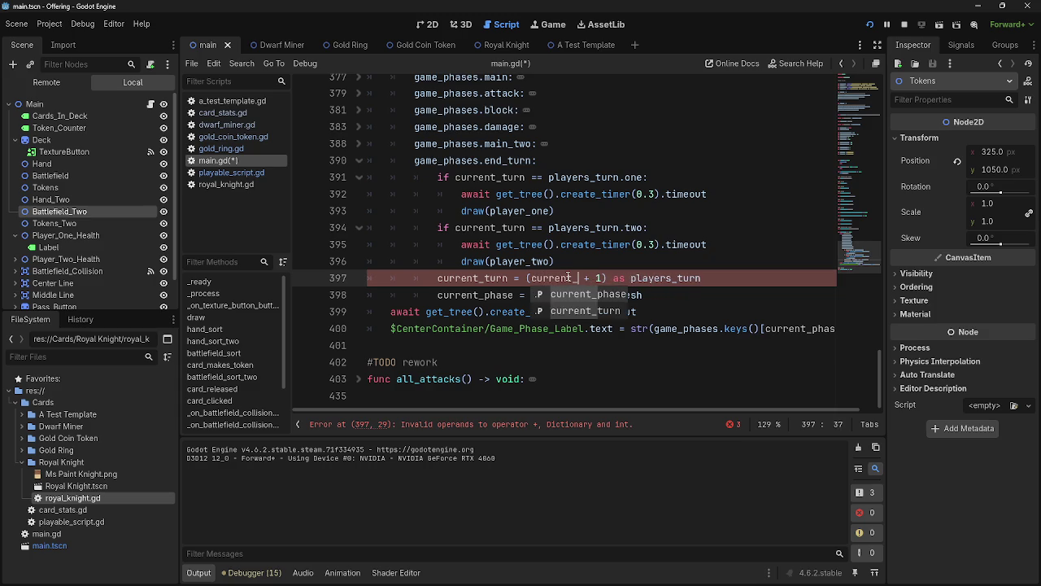
key("Return")
left_click(739, 292)
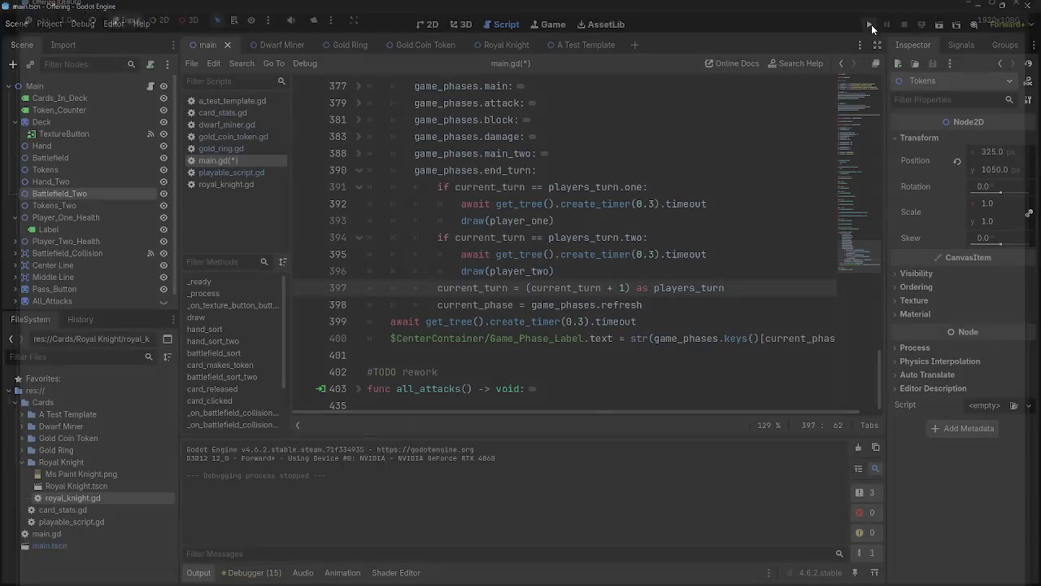
left_click(871, 24)
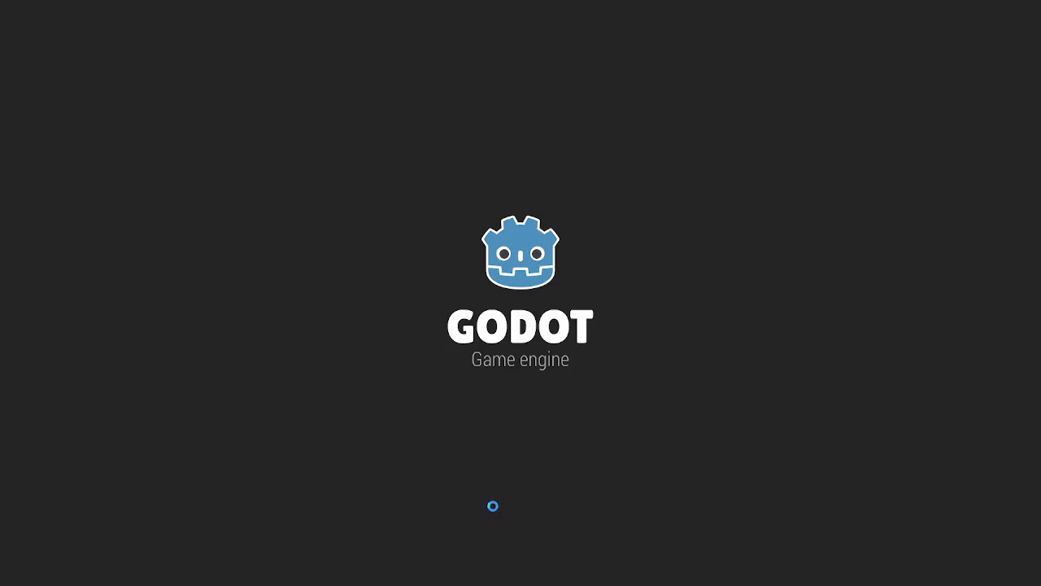
- Step through every phase of a full turn back to main, drawing a card from the deck
key("alt+Tab")
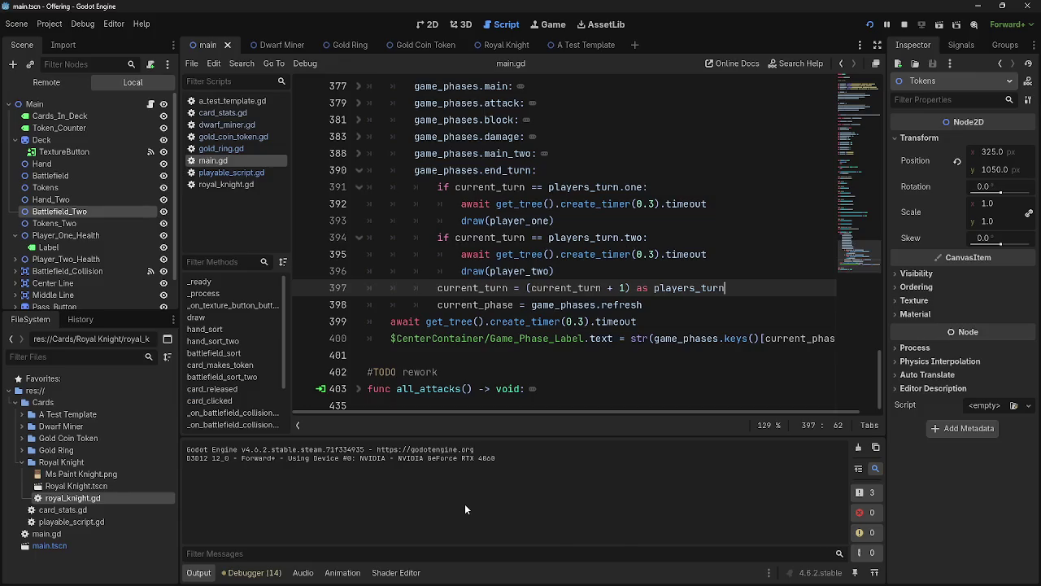
key("alt+Tab")
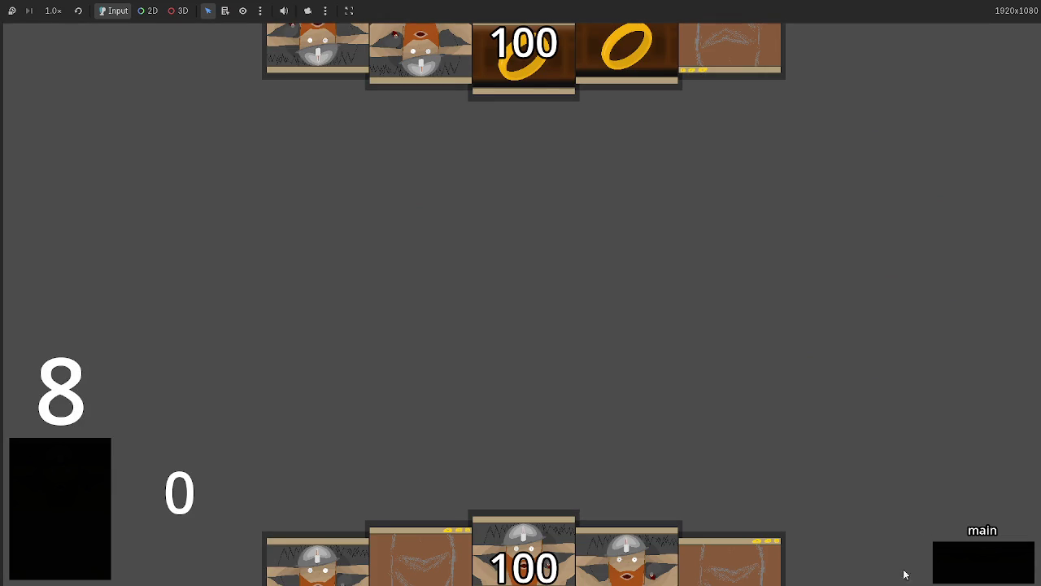
left_click(993, 567)
left_click(976, 569)
left_click(976, 573)
left_click(976, 573)
left_click(976, 574)
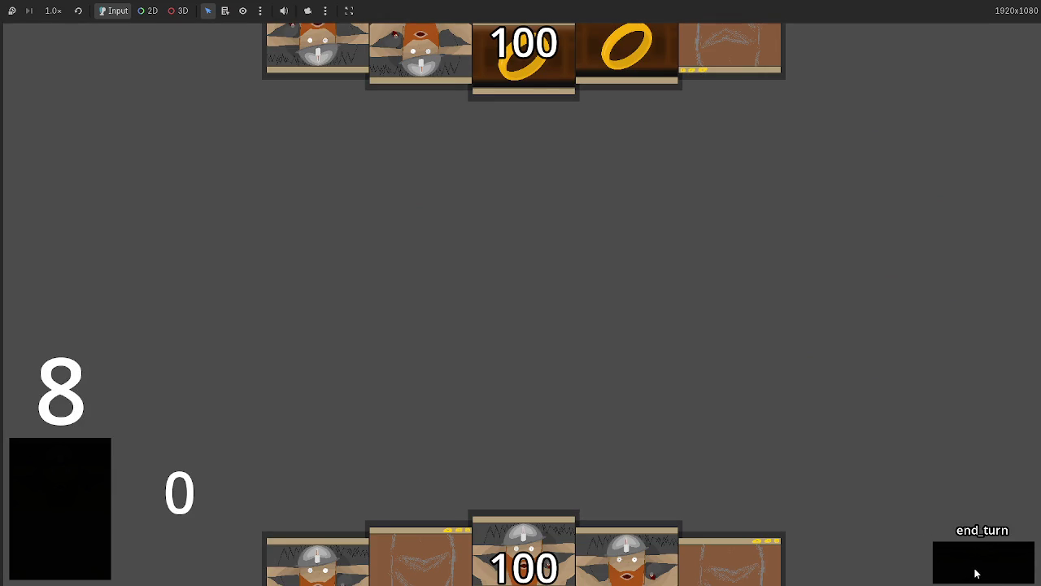
left_click(976, 574)
left_click(976, 573)
left_click(976, 573)
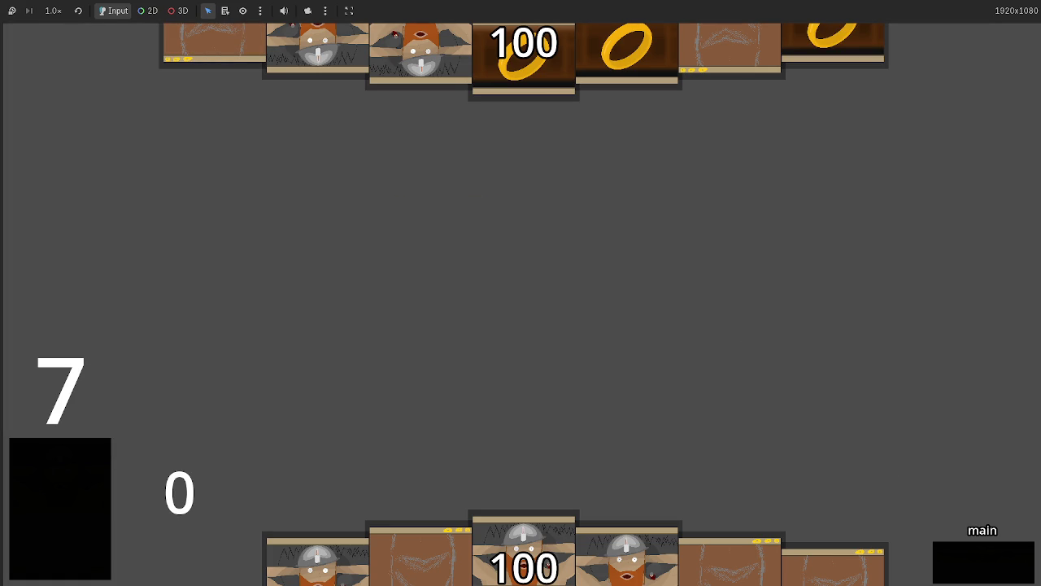
- Return to main.gd and review the turn-advance expression on line 397
key("alt+Tab")
left_click_drag(724, 288, 438, 293)
left_click(755, 288)
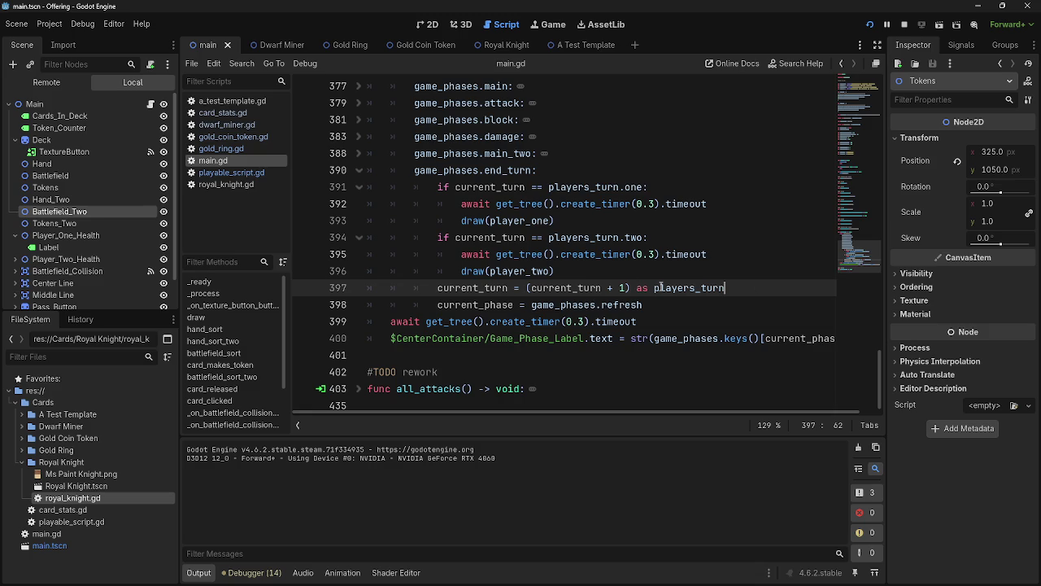
- Inspect the current_phase and game_phases code on lines 398–399
double_click(491, 305)
left_click(562, 306)
left_click(479, 321)
double_click(475, 305)
left_click(653, 322)
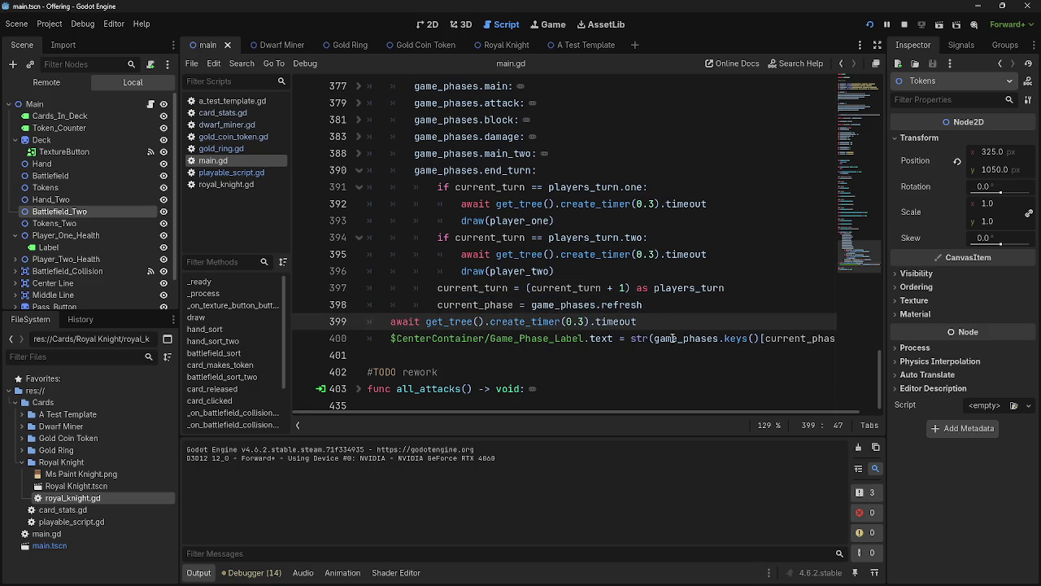
scroll(644, 411, "right", 1)
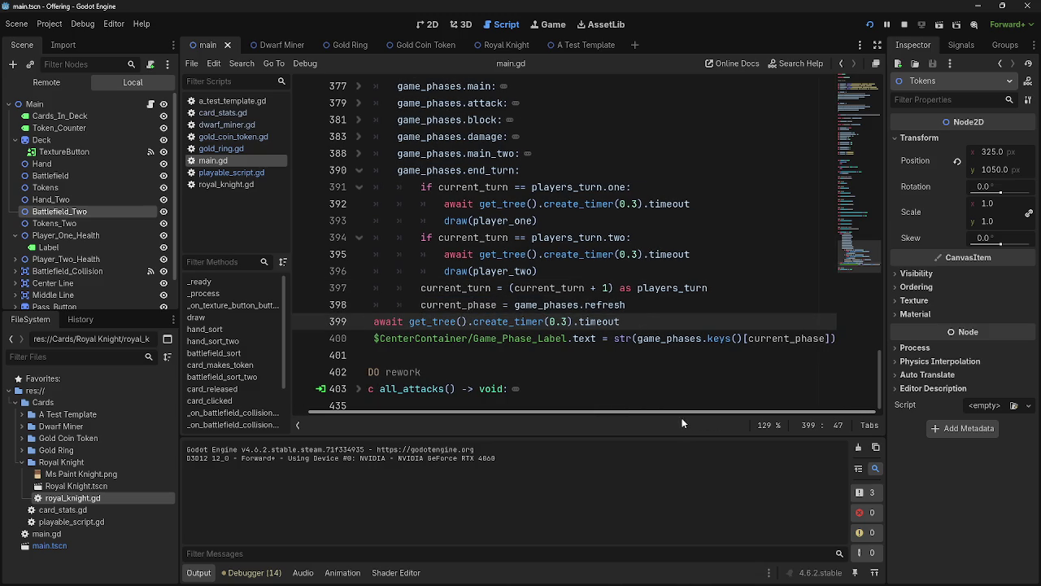
scroll(642, 419, "left", 1)
scroll(368, 277, "up", 5)
scroll(368, 277, "down", 3)
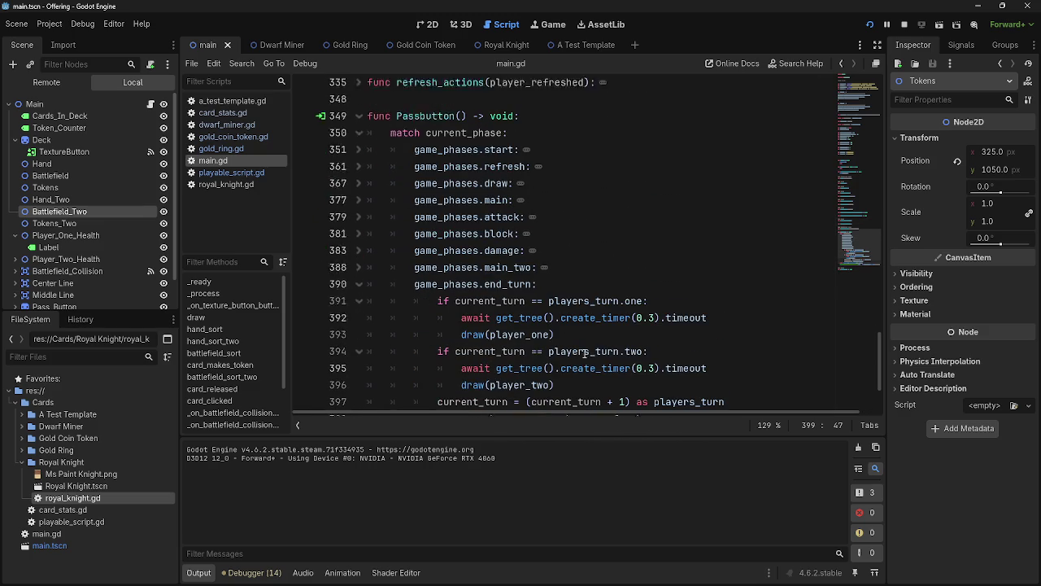
- Fold the game_phases.end_turn block and scroll up toward line 230
left_click(358, 271)
key("Up")
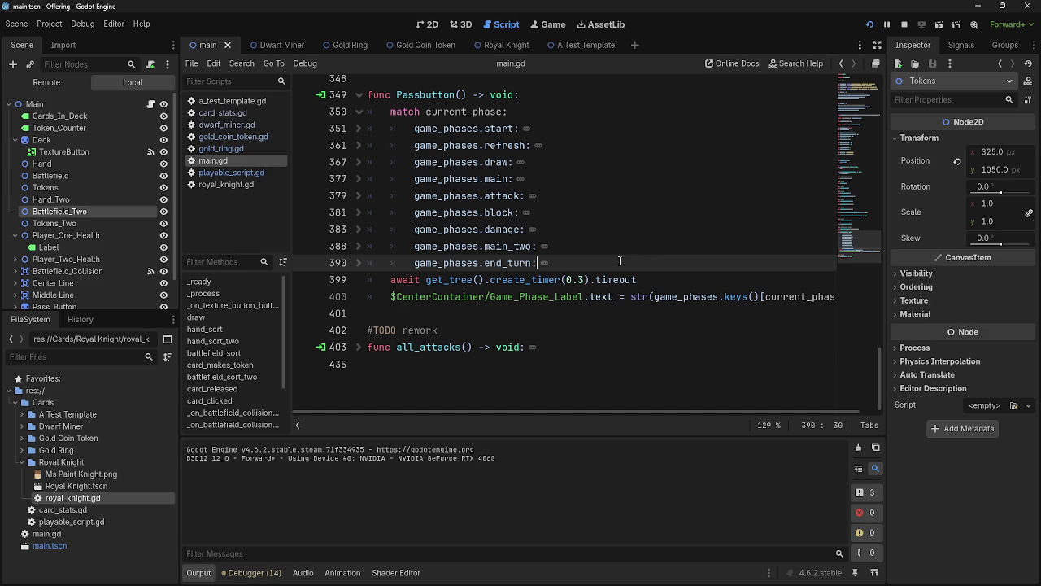
scroll(620, 261, "up", 4)
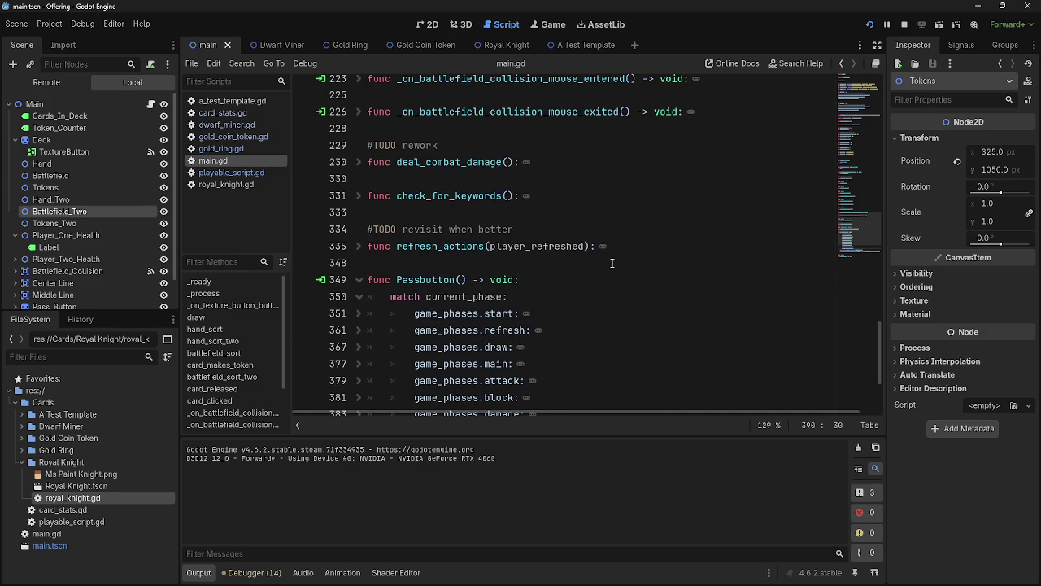
scroll(612, 263, "up", 2)
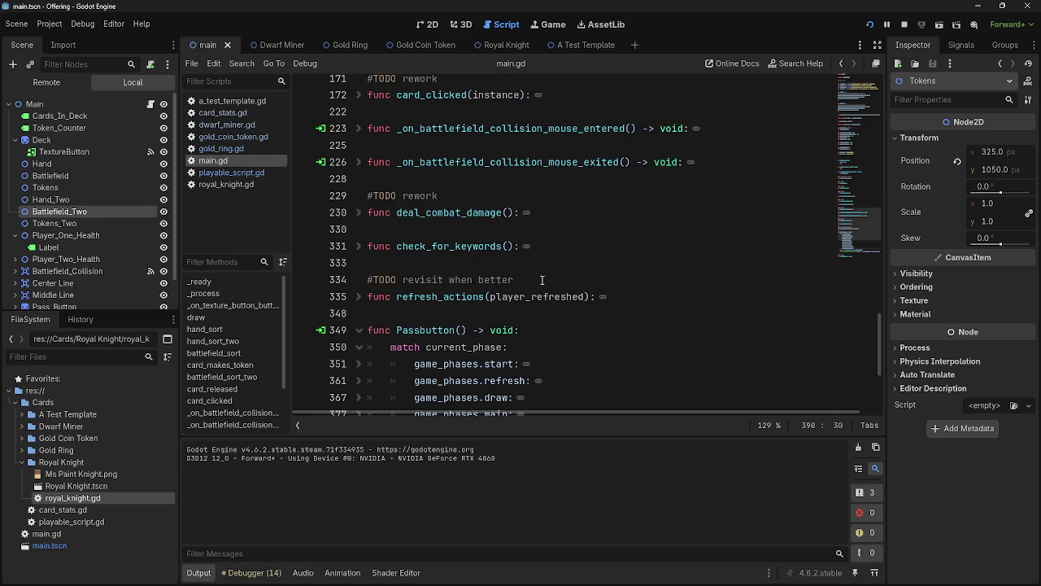
- Expand the deal_combat_damage function at line 230
left_click(358, 214)
left_click(357, 214)
left_click(365, 228)
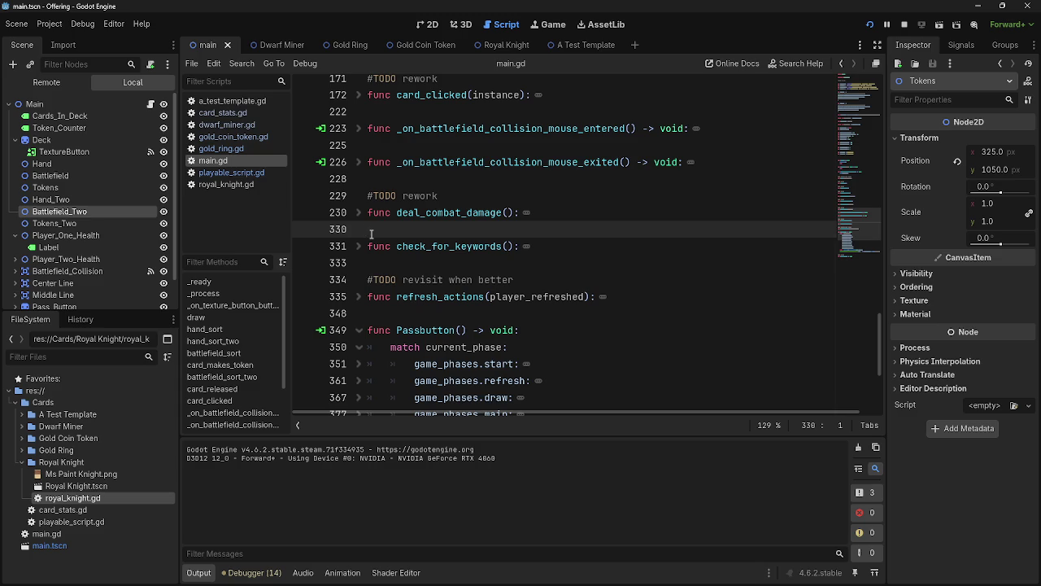
left_click_drag(396, 212, 617, 212)
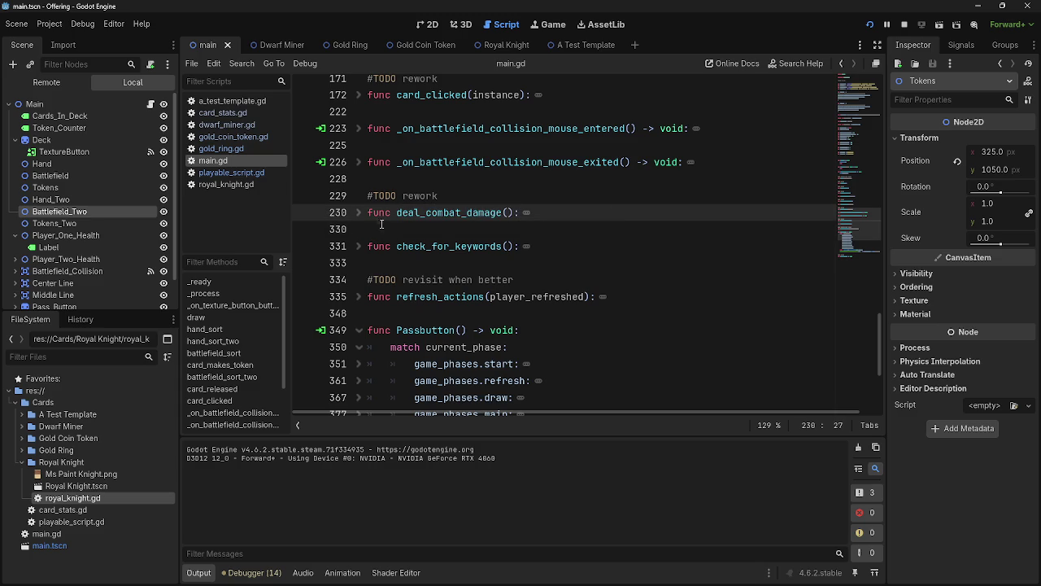
left_click(352, 214)
left_click(498, 263)
- Scroll through deal_combat_damage's body and leave the function unfolded
scroll(494, 314, "down", 10)
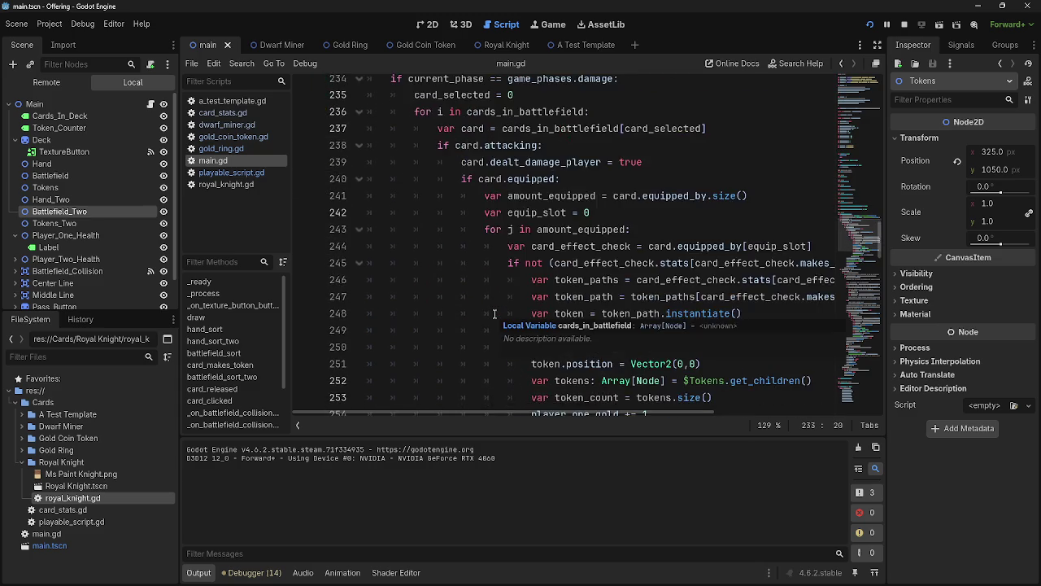
scroll(494, 315, "down", 13)
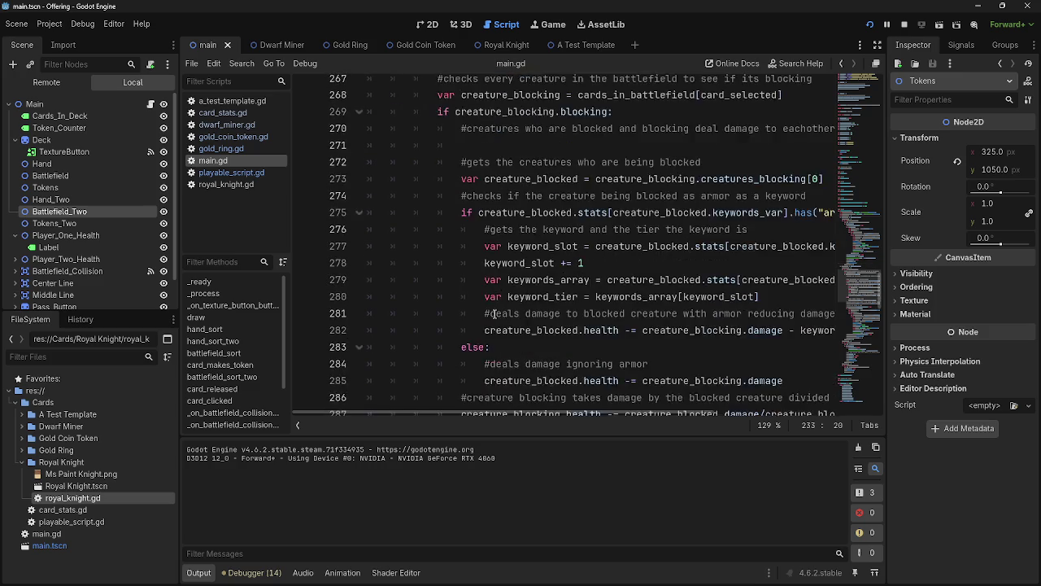
scroll(493, 314, "down", 11)
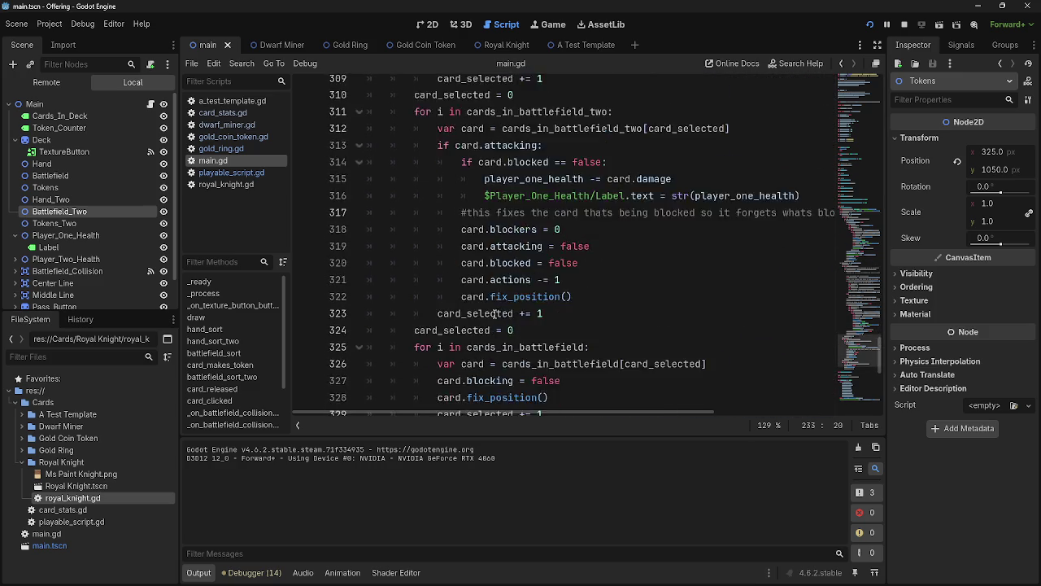
scroll(495, 315, "up", 4)
scroll(494, 313, "up", 20)
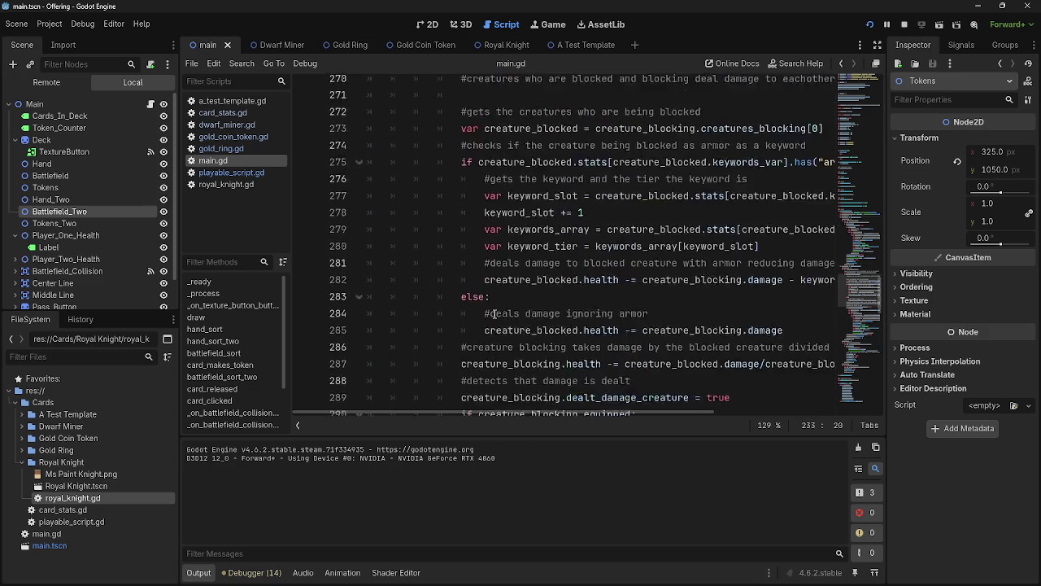
scroll(493, 314, "up", 5)
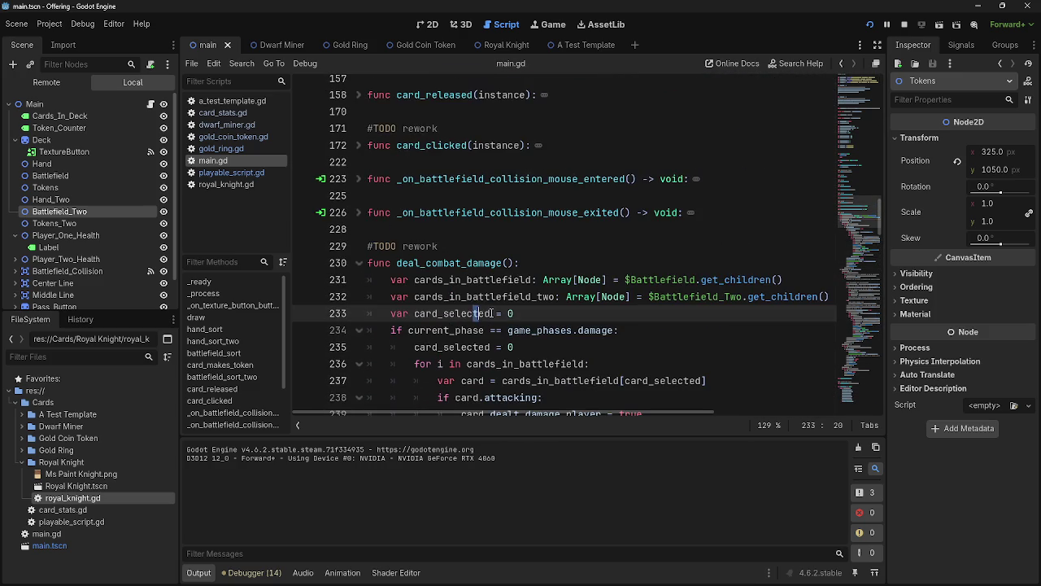
left_click(362, 266)
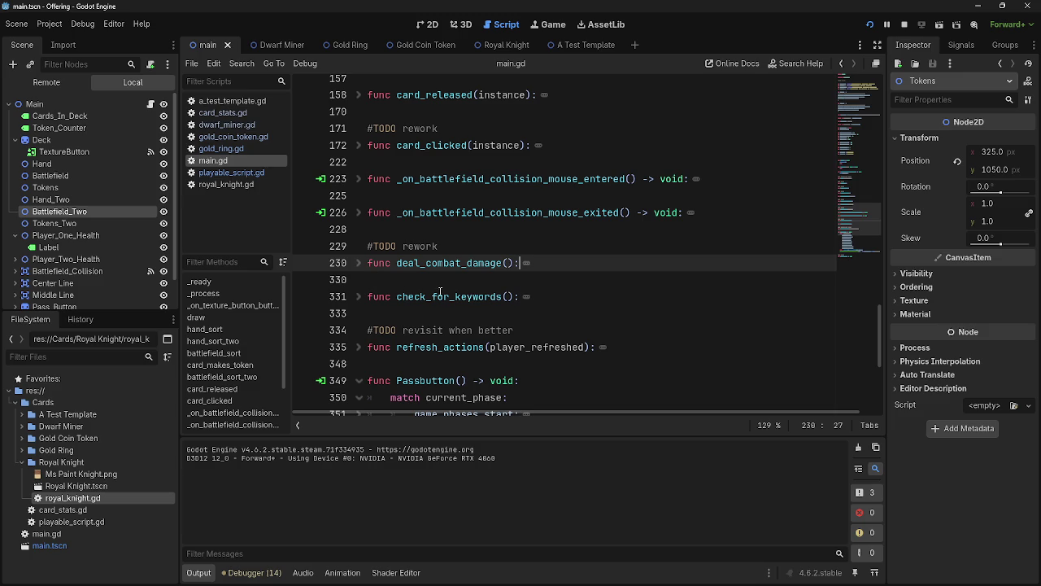
left_click(678, 297)
left_click(675, 284)
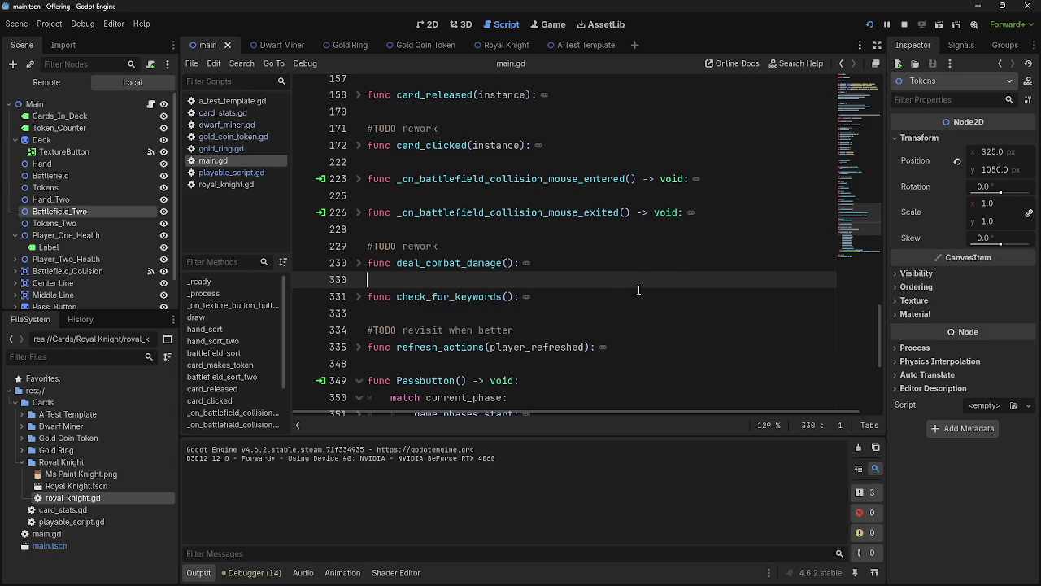
left_click(359, 263)
scroll(401, 275, "down", 2)
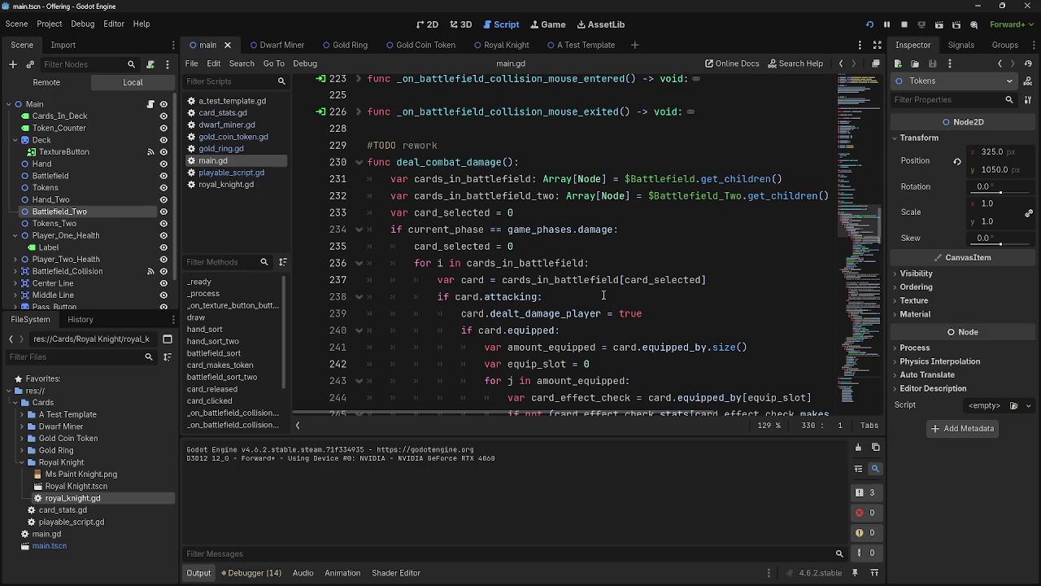
- Start the function's opening comment with '#gets every card on each battlefield'
double_click(387, 178)
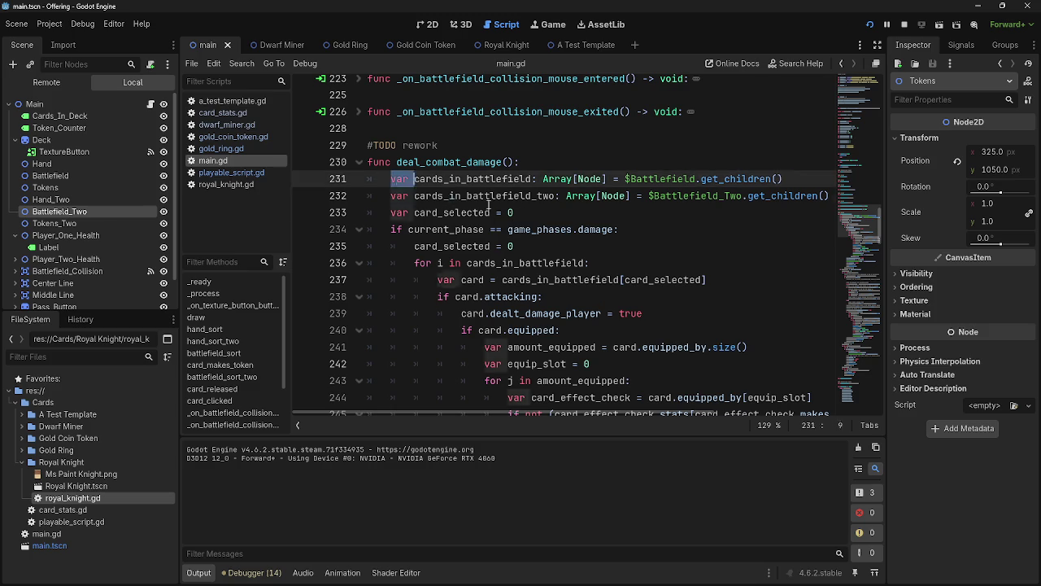
left_click(524, 210)
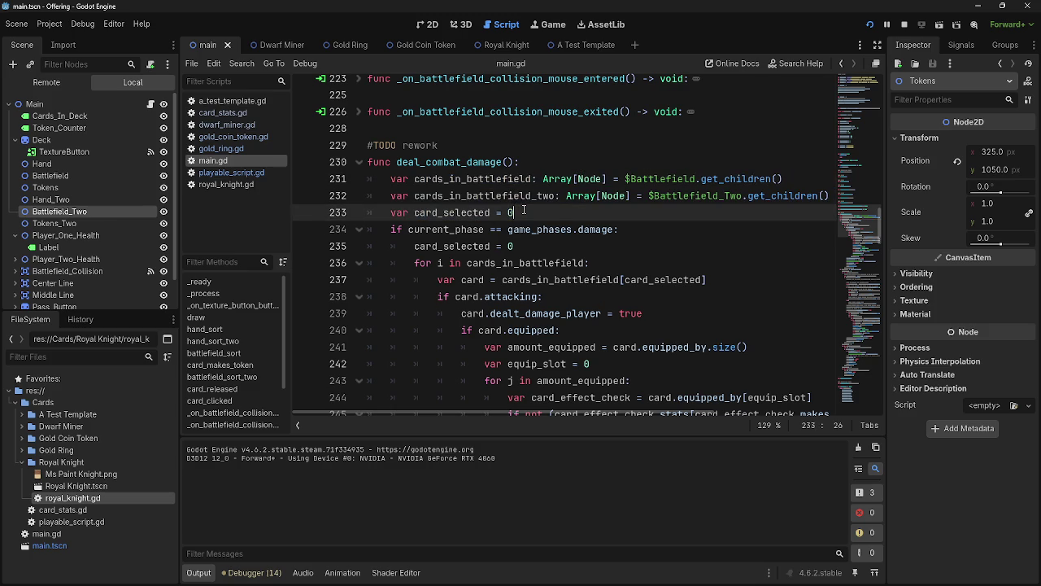
left_click(581, 161)
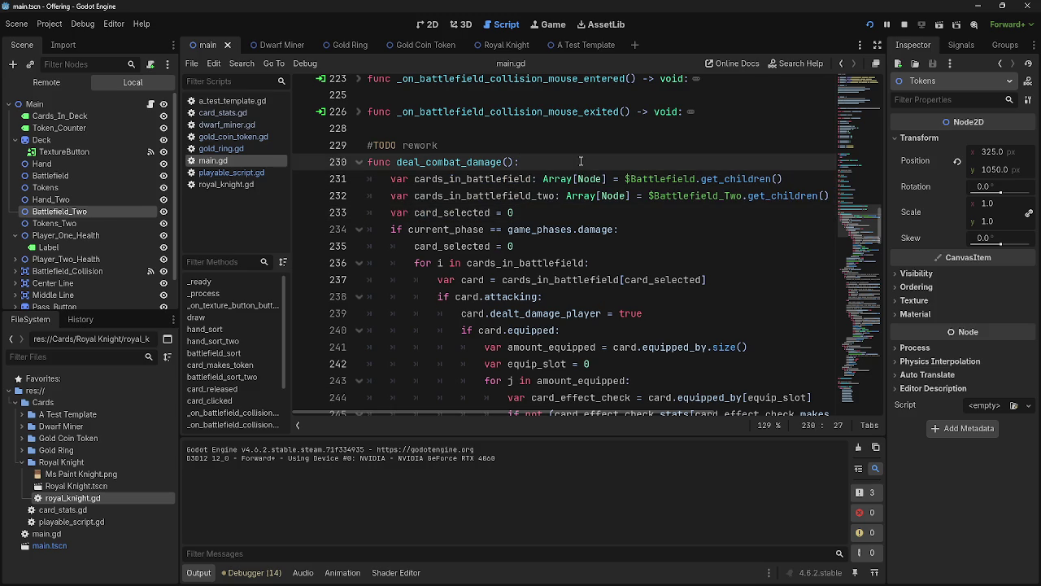
type("#")
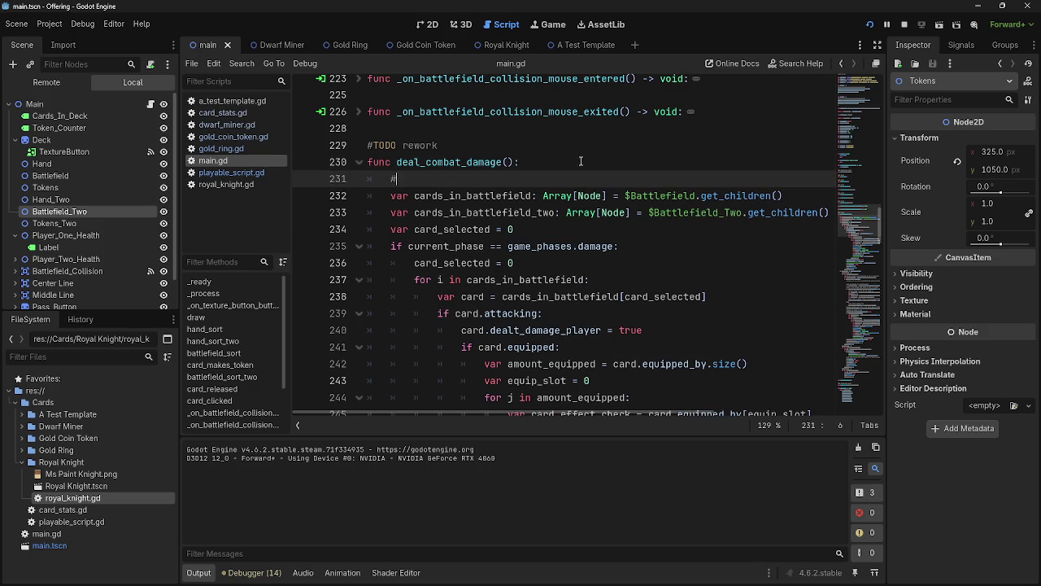
type("gets every c")
type("ard on the")
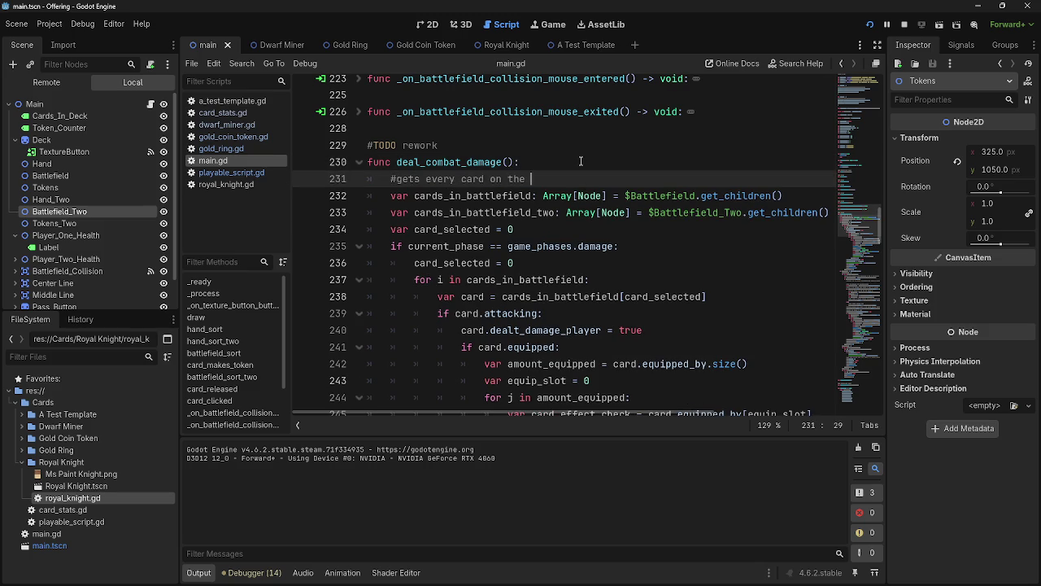
key("BackSpace")
key("BackSpace")
key("BackSpace")
type("each battlefield")
- Finish the comment with 'during the damage phase', fixing the typo
left_click(560, 229)
left_click(656, 244)
left_click(652, 262)
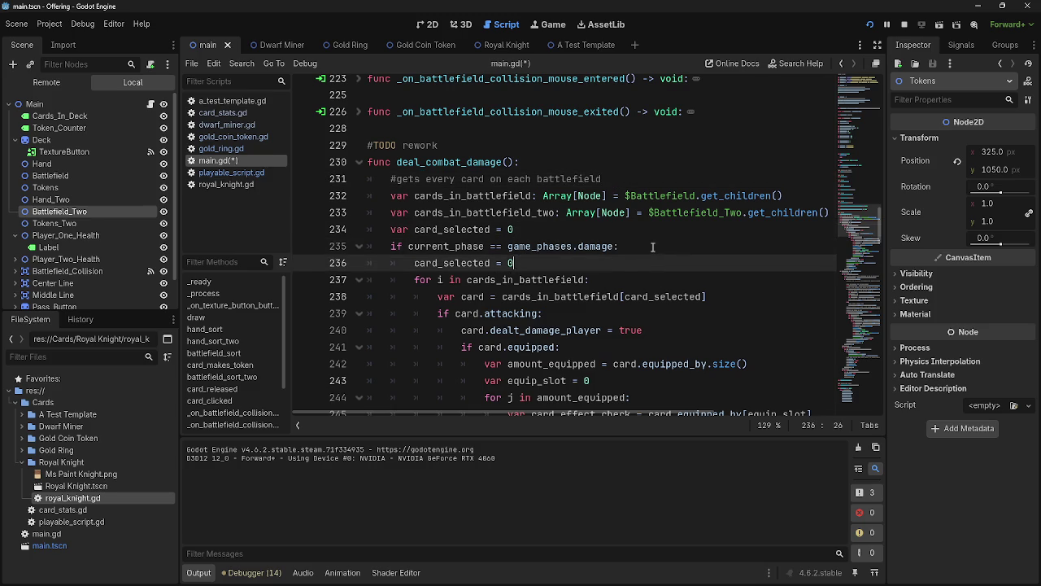
left_click(614, 275)
left_click(606, 260)
left_click(649, 179)
type("during the damage ohas")
key("BackSpace")
key("BackSpace")
key("BackSpace")
type("phase")
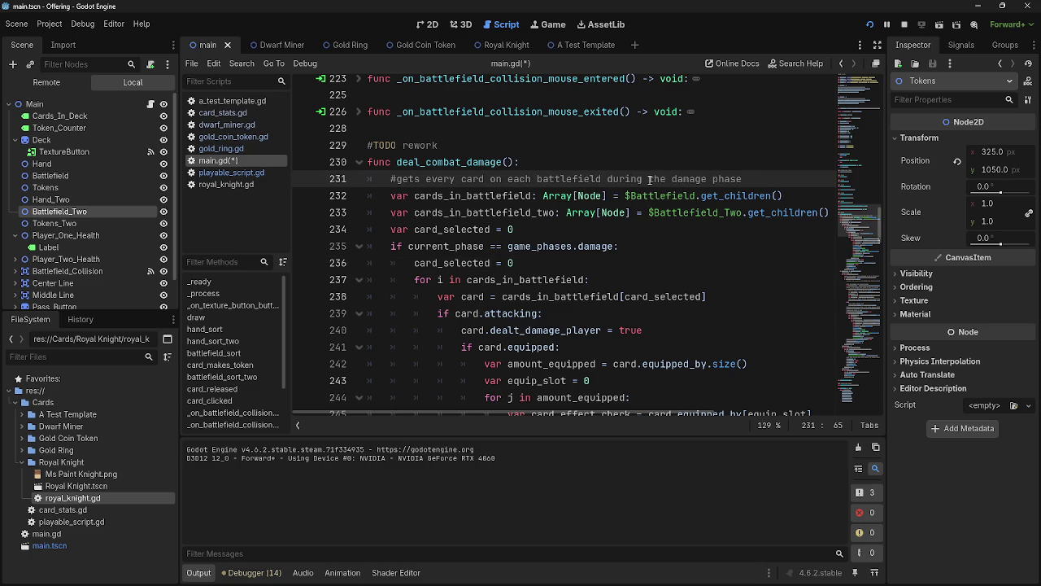
scroll(414, 282, "up", 5)
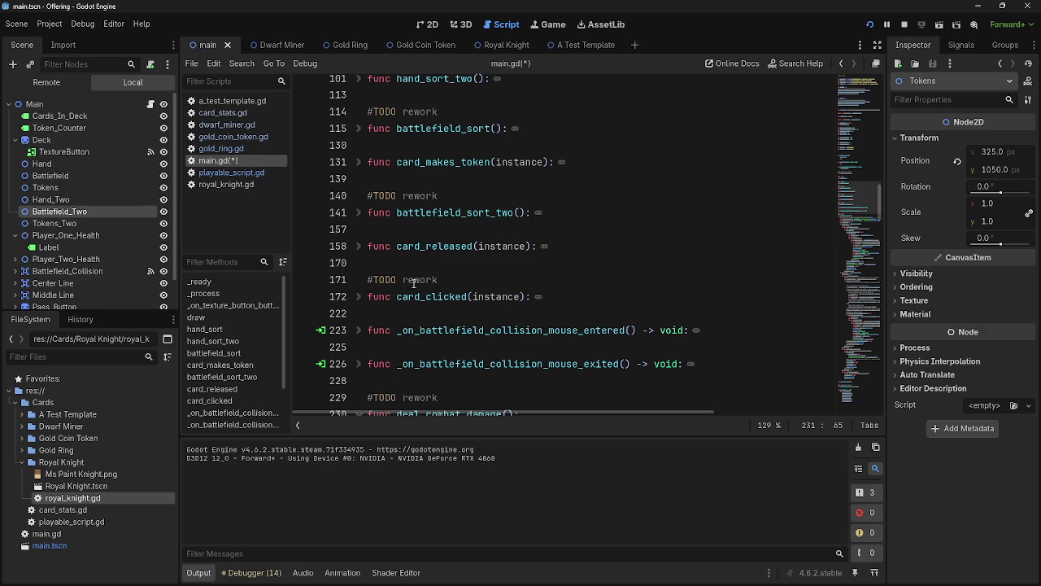
scroll(390, 301, "down", 2)
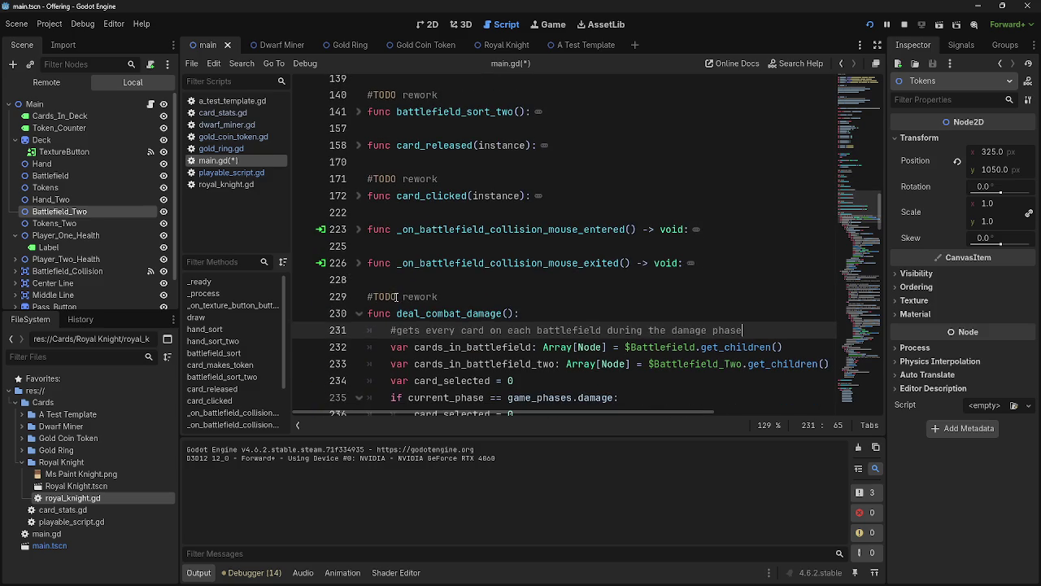
left_click(228, 172)
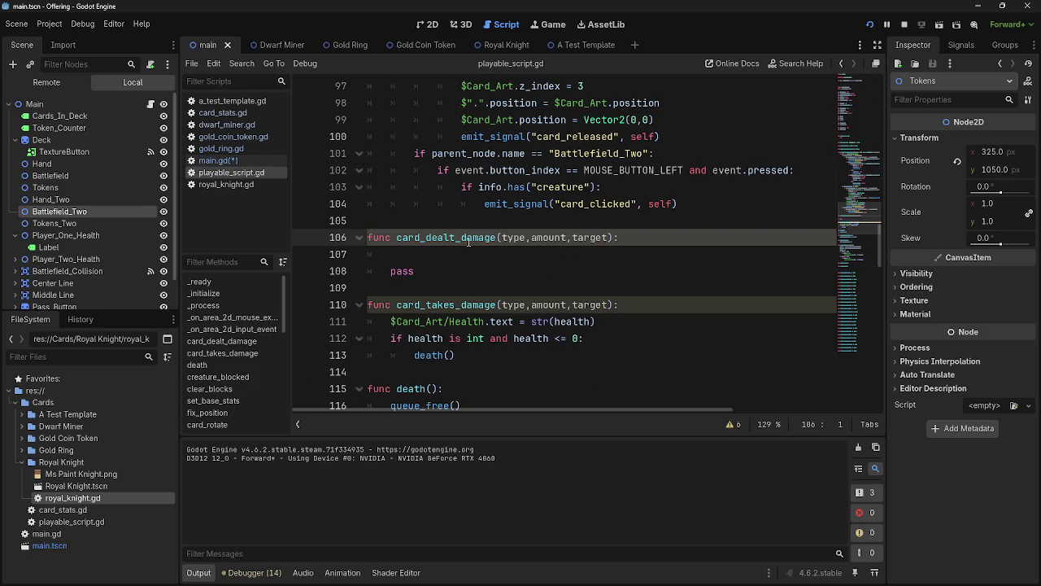
scroll(469, 241, "up", 7)
scroll(506, 327, "up", 3)
left_click_drag(706, 312, 485, 203)
left_click(484, 204)
scroll(481, 250, "down", 1)
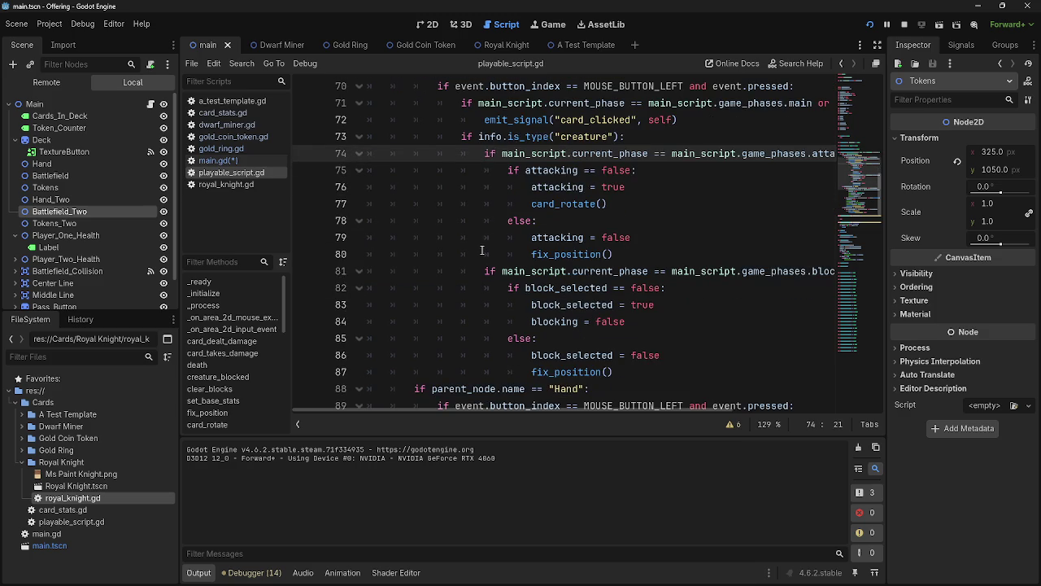
mouse_move(633, 373)
left_mouse_down()
mouse_move(529, 183)
mouse_move(485, 153)
left_mouse_up()
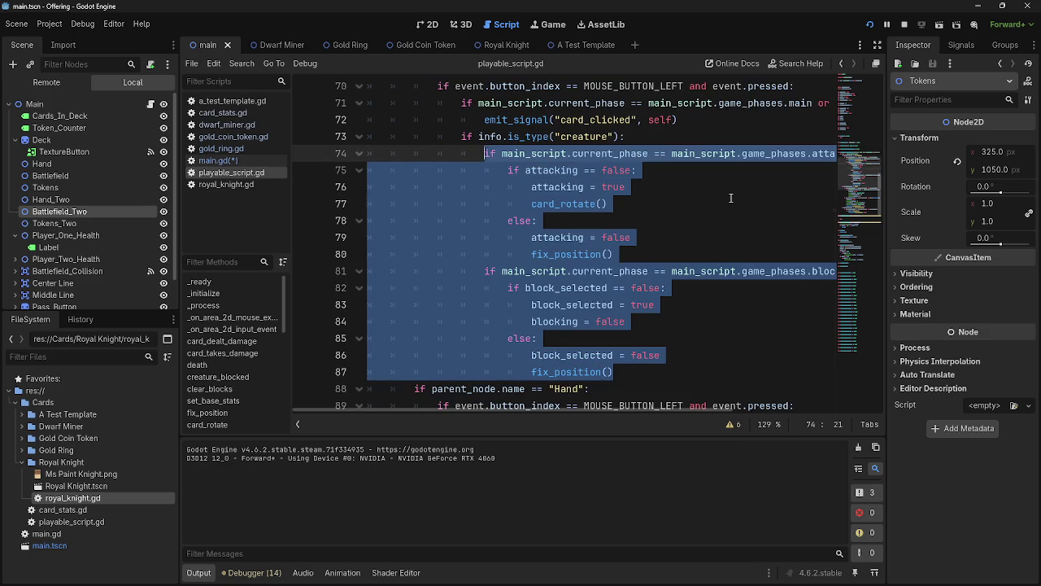
left_click(731, 198)
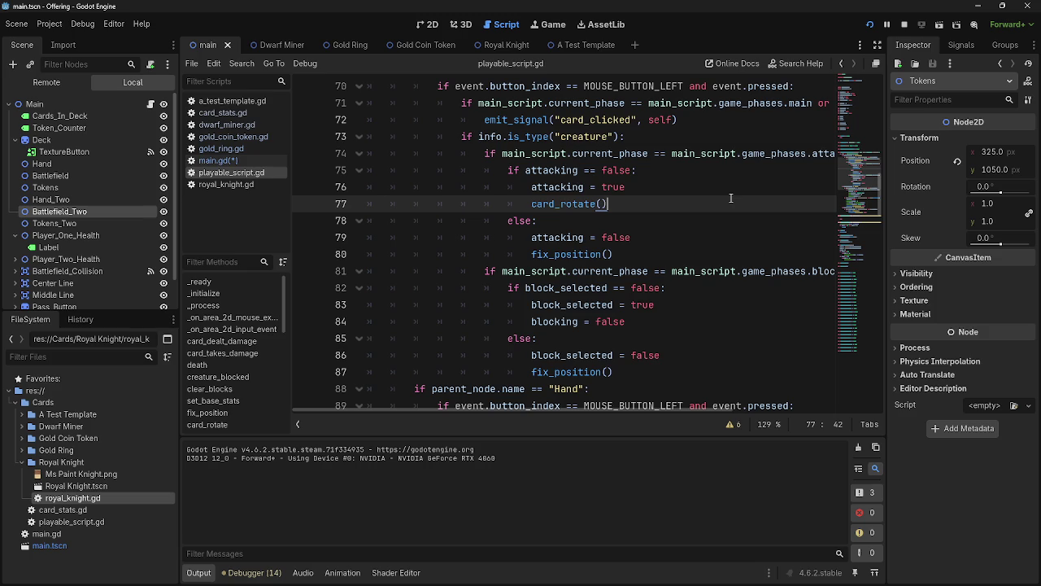
key("F5")
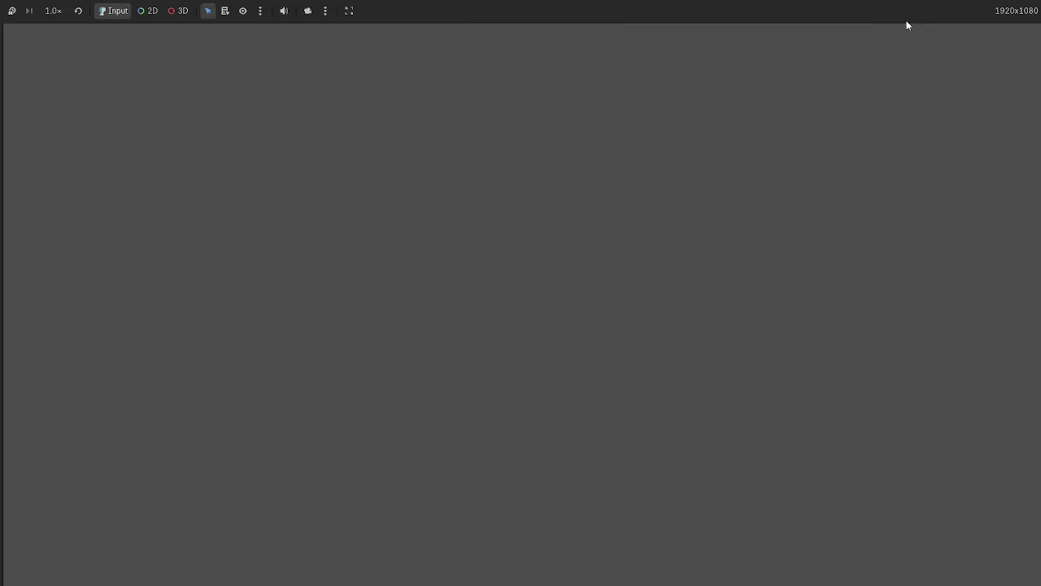
key("F8")
left_click(213, 162)
scroll(589, 309, "down", 4)
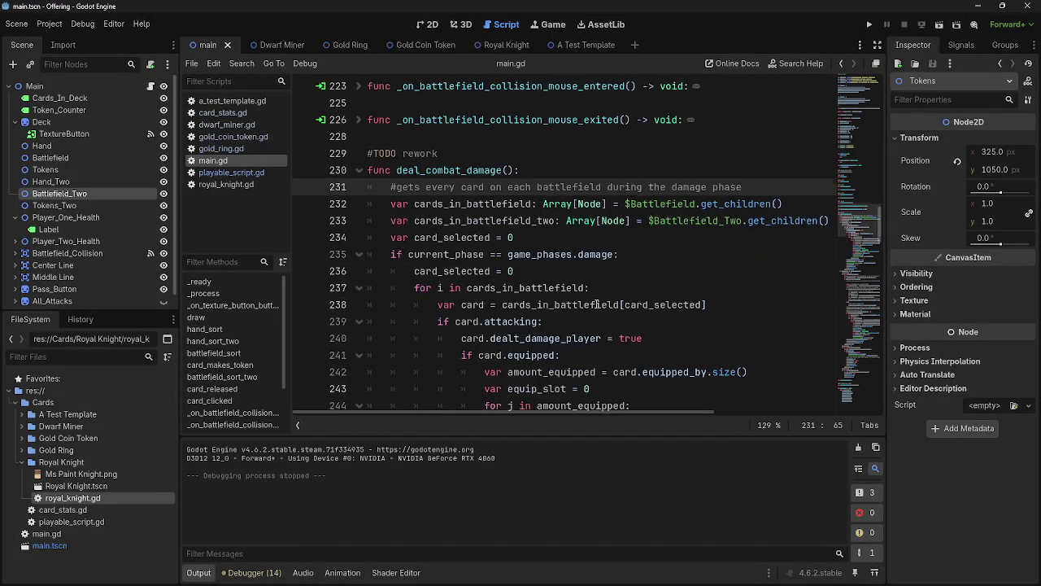
- Inspect the battlefield loop code on lines 234–239
left_click(508, 236)
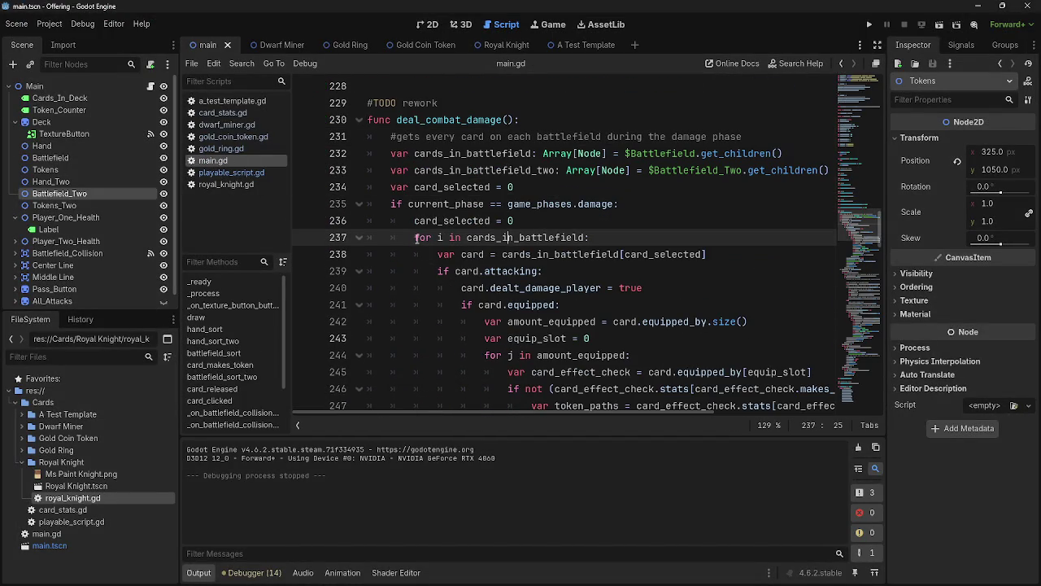
left_click_drag(415, 237, 488, 273)
left_click(569, 275)
left_click(651, 288)
left_click(672, 264)
left_click(672, 282)
left_click(667, 257)
left_click(588, 204)
left_click(588, 189)
left_click(584, 206)
left_click(584, 225)
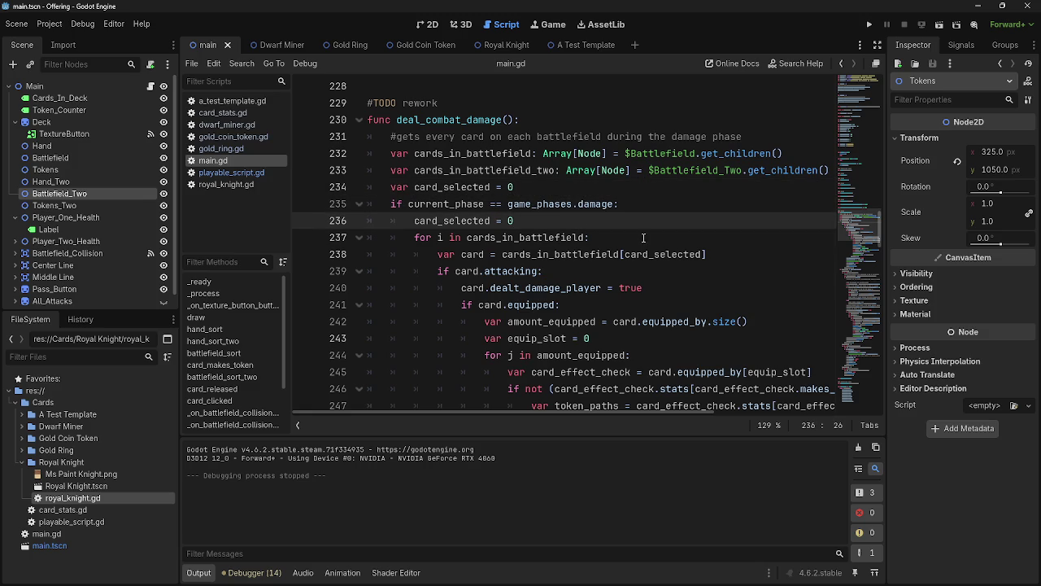
- Try appending 'and finds all' to the line 231 comment, then remove it
left_click_drag(390, 137, 760, 137)
left_click(762, 138)
type("and finds")
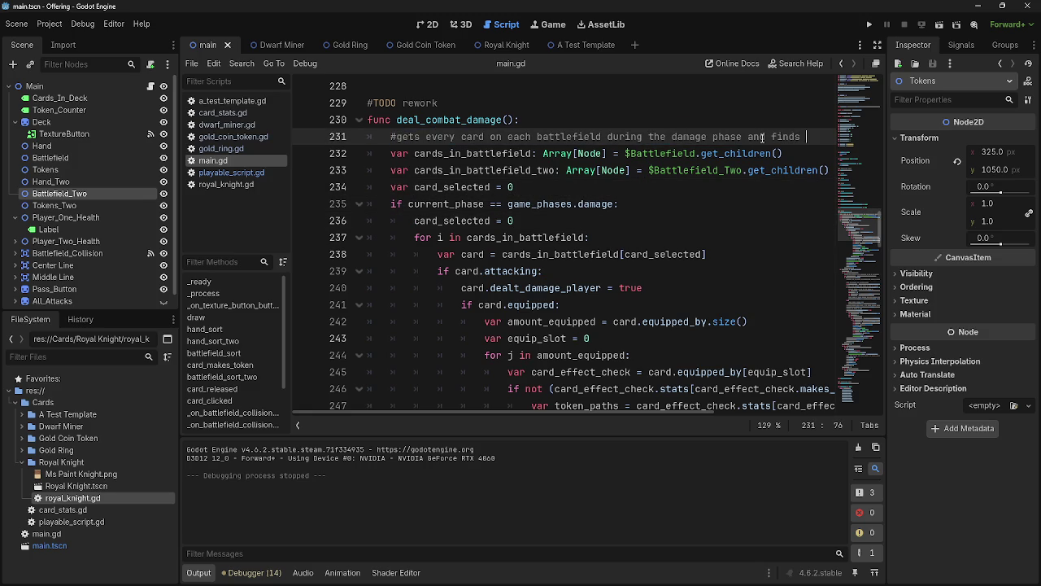
type("al l;")
key("BackSpace")
key("BackSpace")
key("BackSpace")
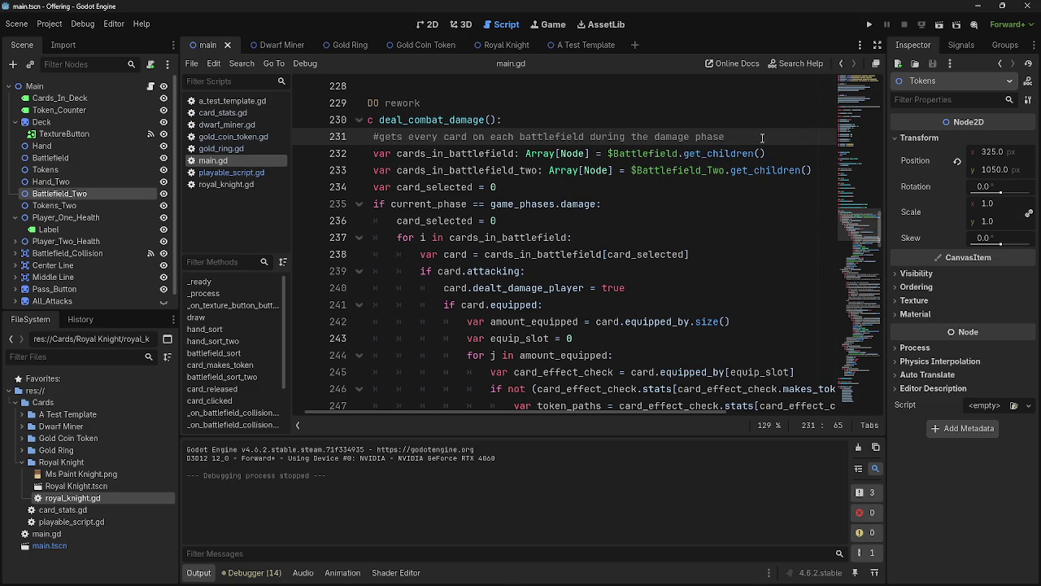
- Add a line 239 comment '#if a card ttacking and unblocked it does damage to a player and has damage effects'
scroll(560, 291, "down", 1)
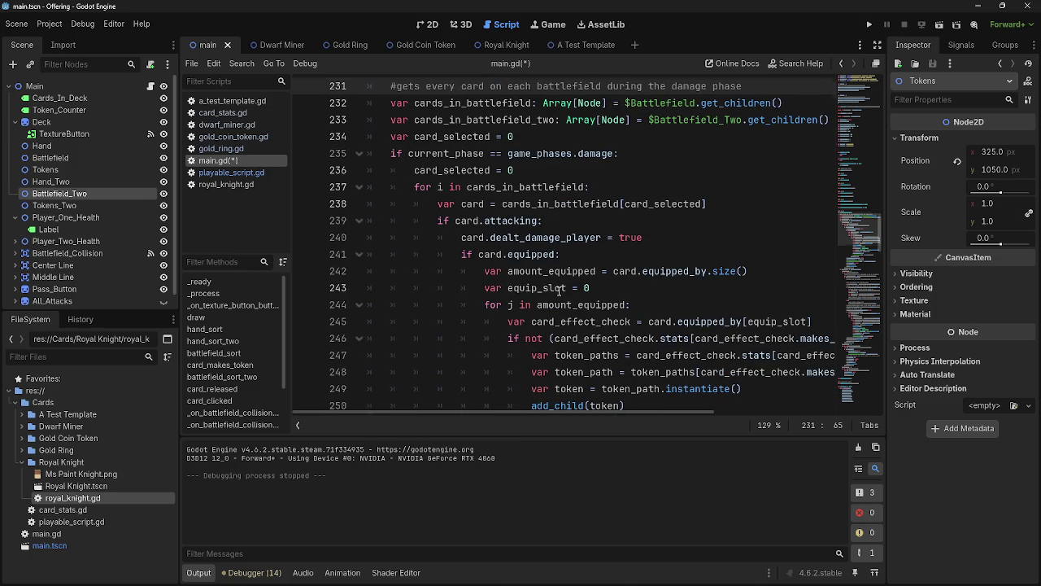
left_click(638, 182)
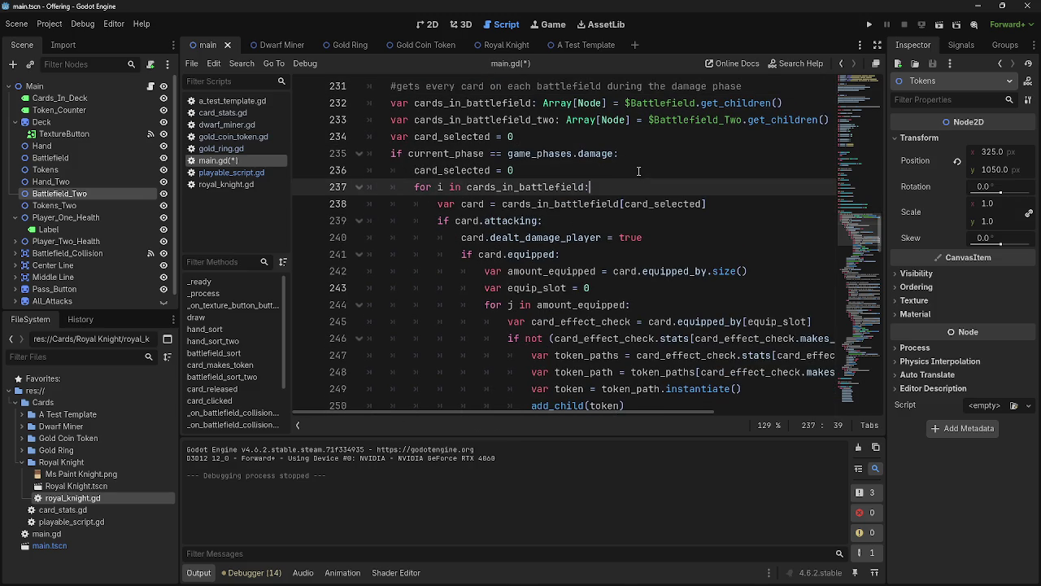
left_click(639, 173)
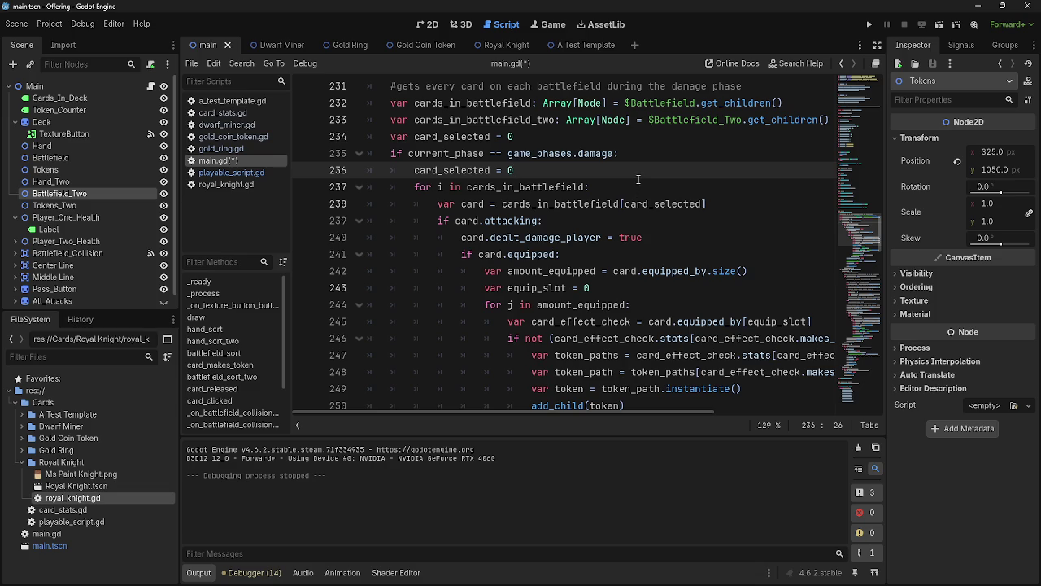
left_click(641, 184)
left_click(762, 207)
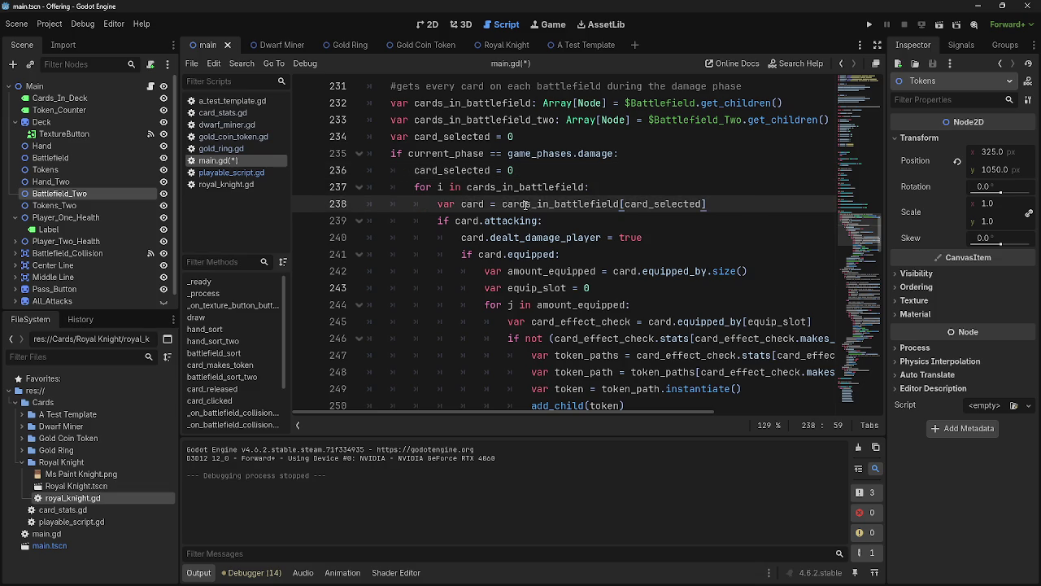
key("Return")
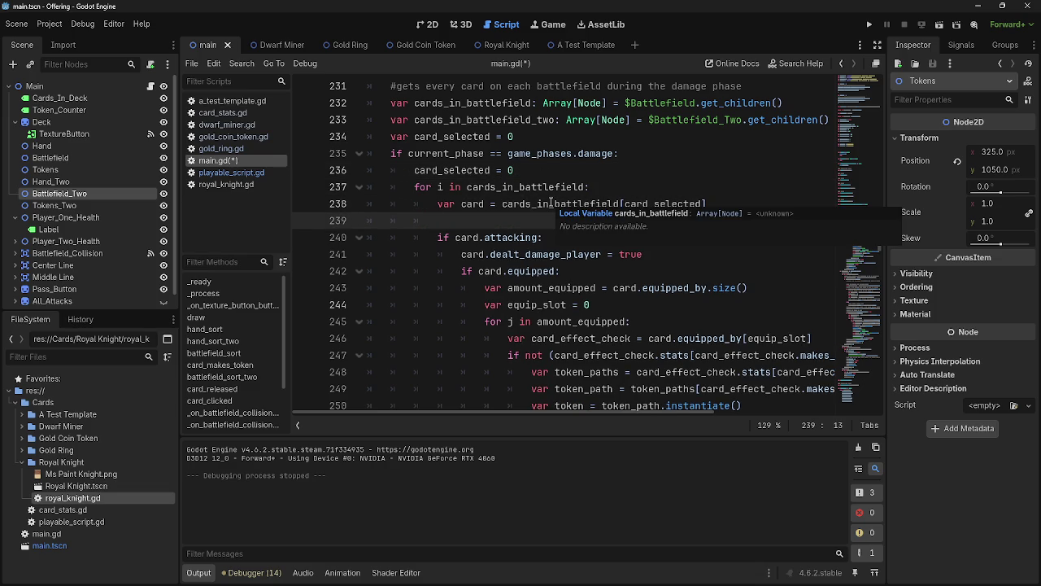
type("#if a card ")
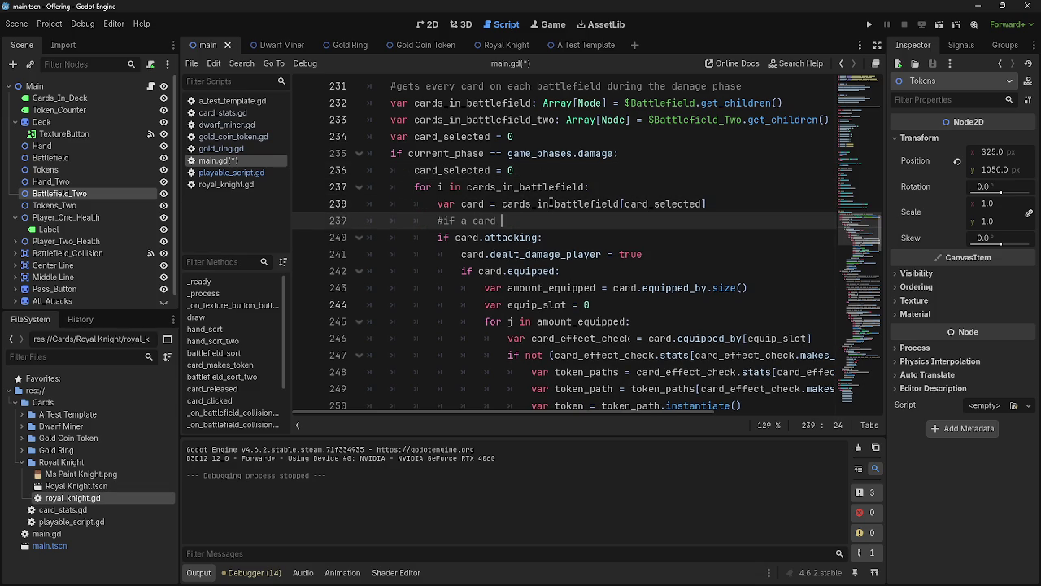
type("is attacking and")
type(" unblo")
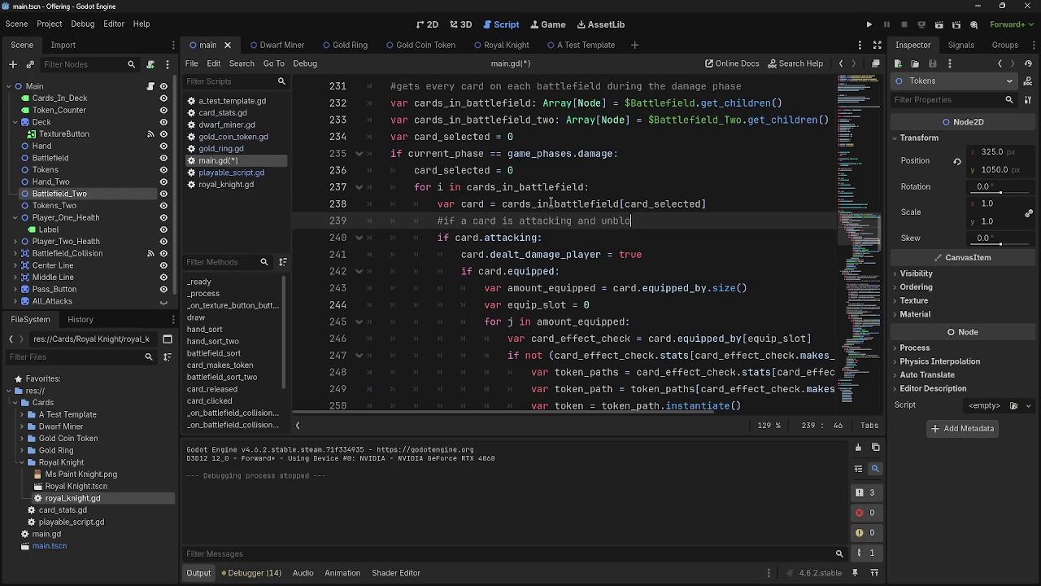
type("cked it does d")
type("amage to ")
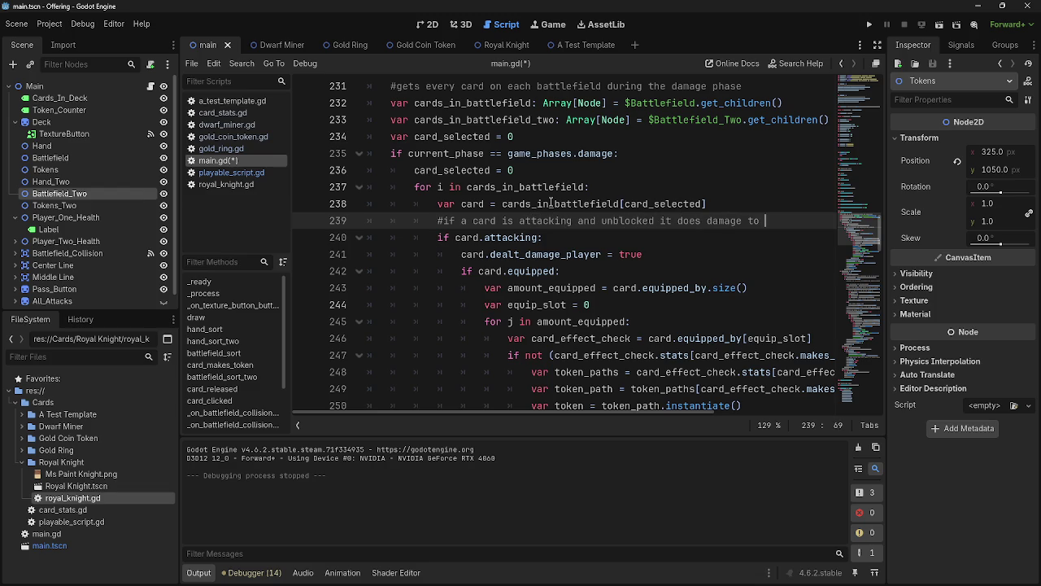
type("a player and has dam")
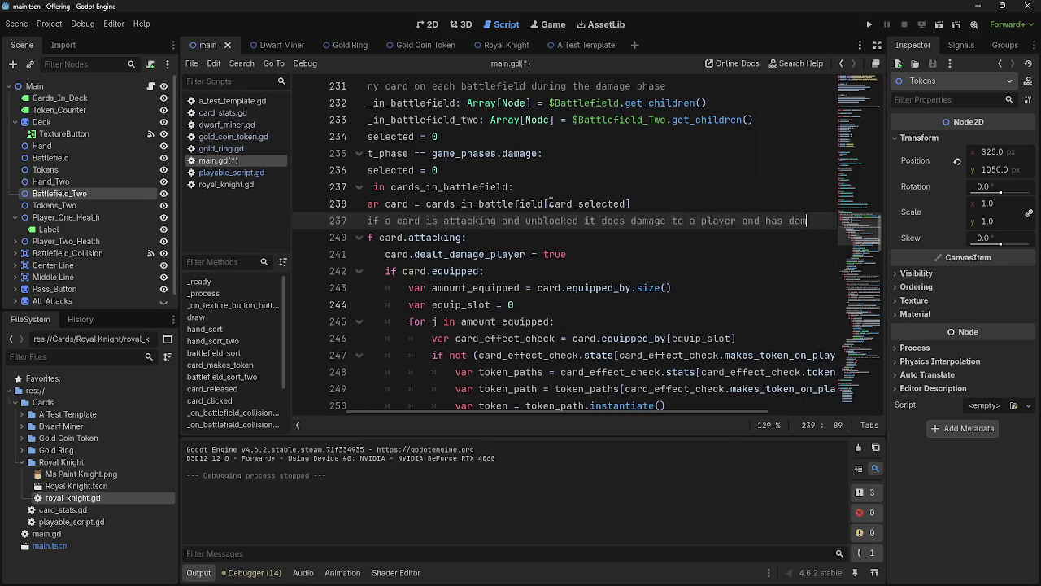
type("age effects")
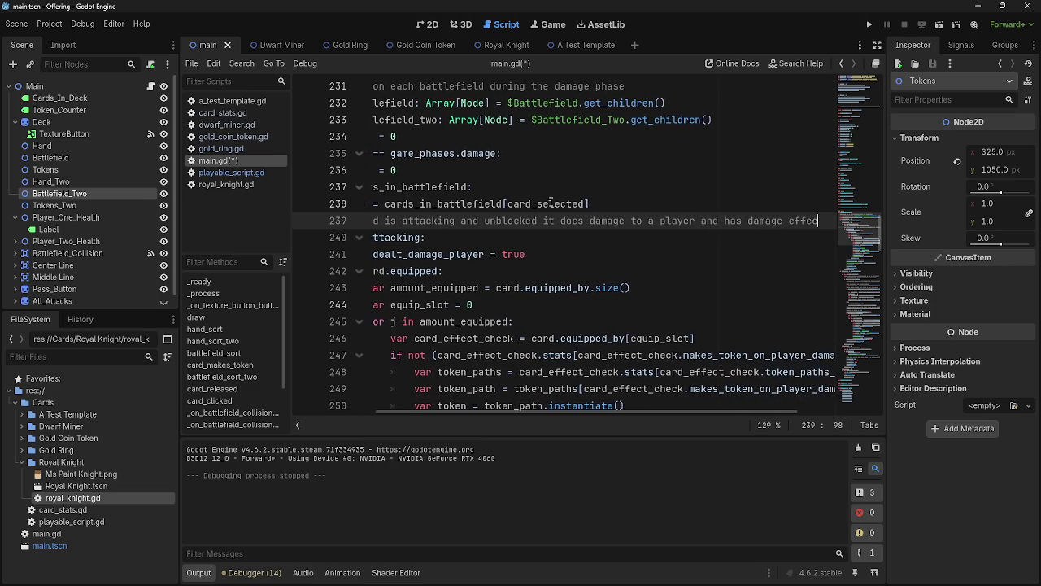
left_click_drag(542, 417, 423, 413)
- Select the token-creation lines 248–257 in deal_combat_damage
scroll(455, 244, "down", 2)
mouse_move(431, 136)
left_mouse_down()
mouse_move(453, 169)
mouse_move(575, 255)
left_mouse_up()
scroll(569, 254, "down", 5)
scroll(573, 256, "down", 1)
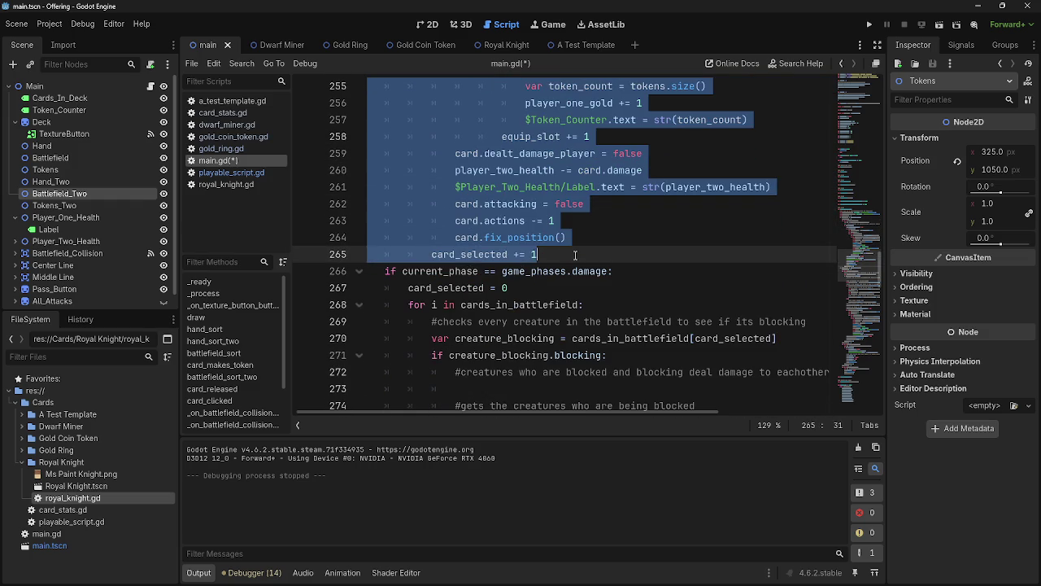
scroll(578, 261, "down", 1)
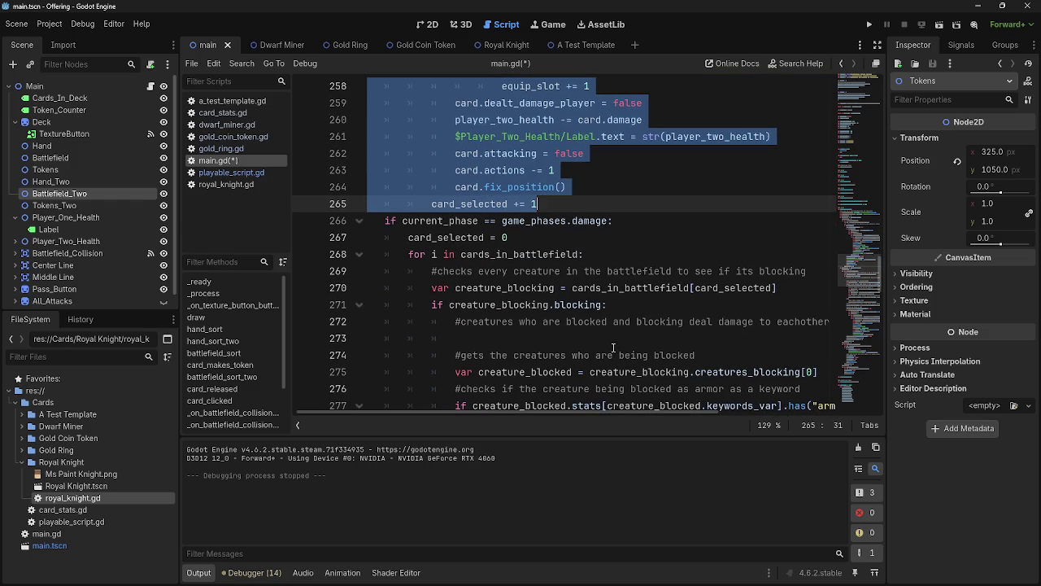
scroll(614, 348, "up", 8)
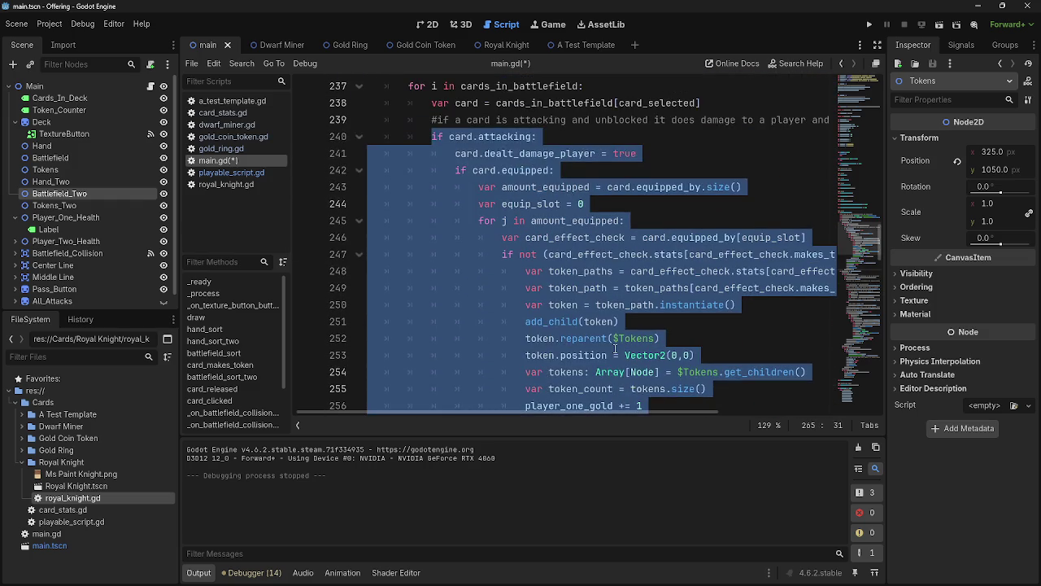
scroll(615, 348, "up", 1)
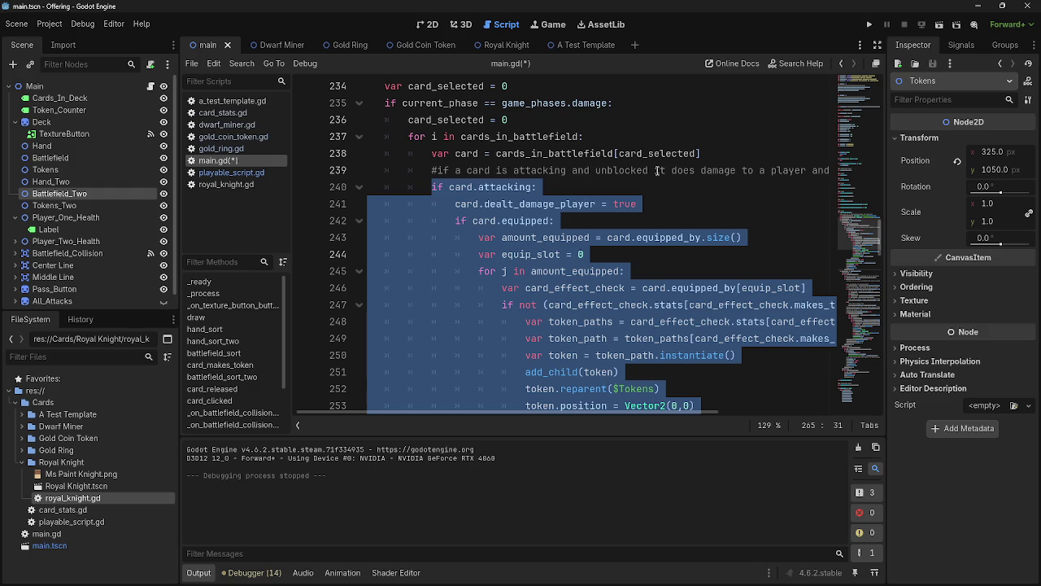
scroll(594, 276, "down", 4)
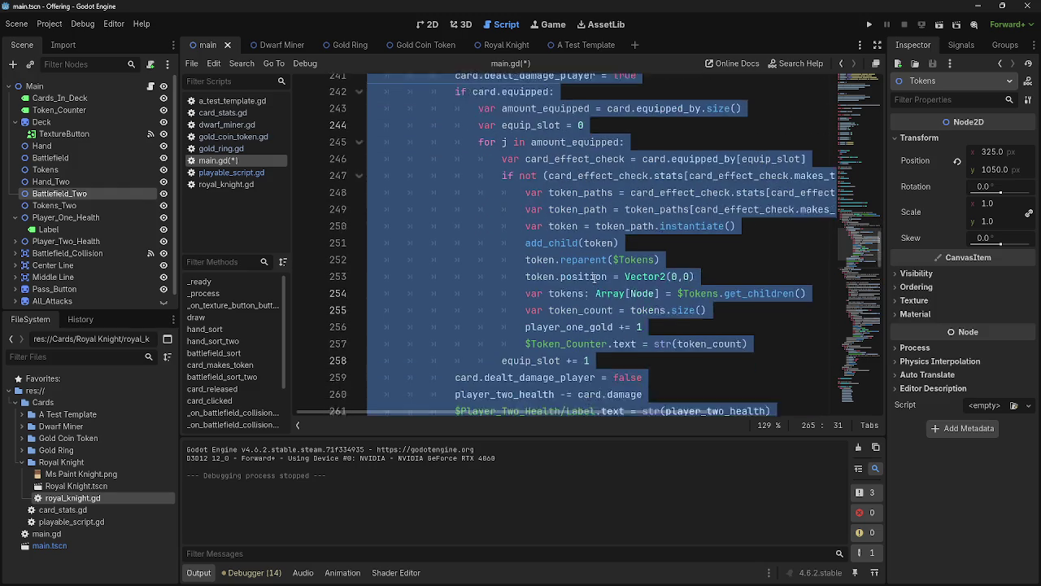
scroll(594, 279, "up", 1)
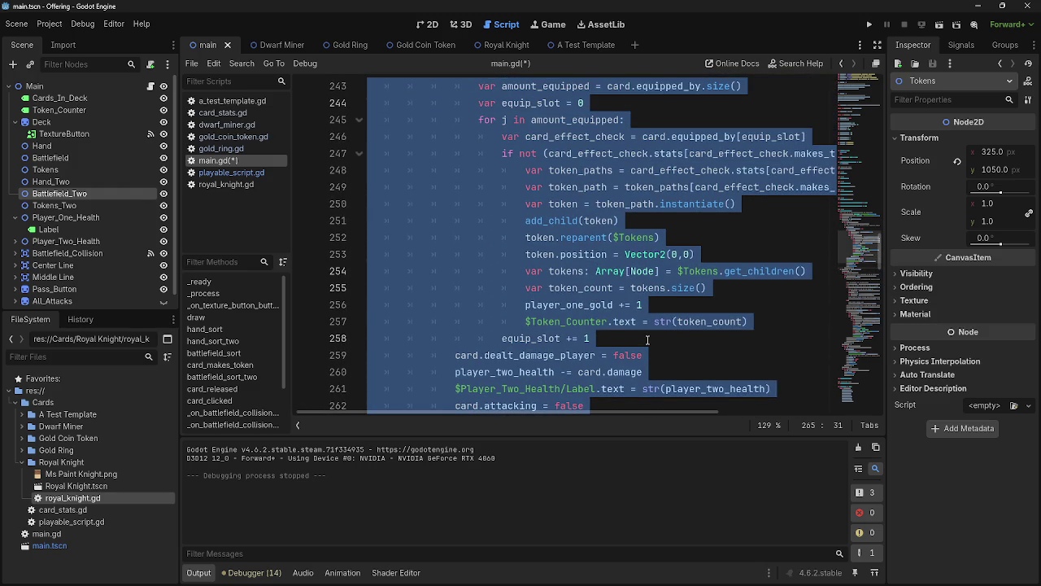
left_click(648, 340)
left_click_drag(662, 410, 731, 412)
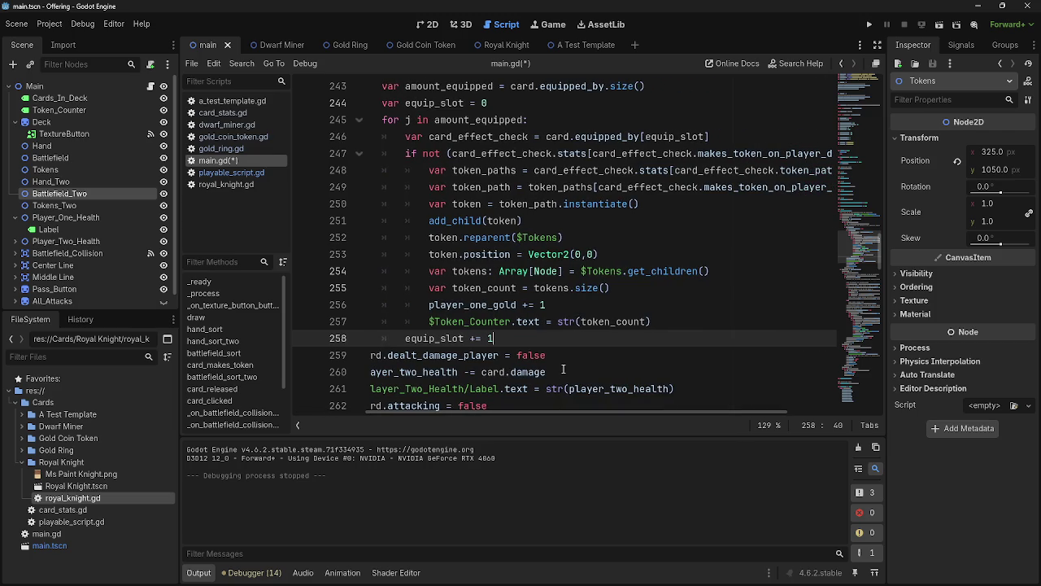
left_click(672, 320)
mouse_move(672, 319)
left_mouse_down()
mouse_move(380, 136)
mouse_move(405, 154)
left_mouse_up()
mouse_move(706, 413)
left_mouse_down()
mouse_move(816, 408)
mouse_move(675, 413)
left_mouse_up()
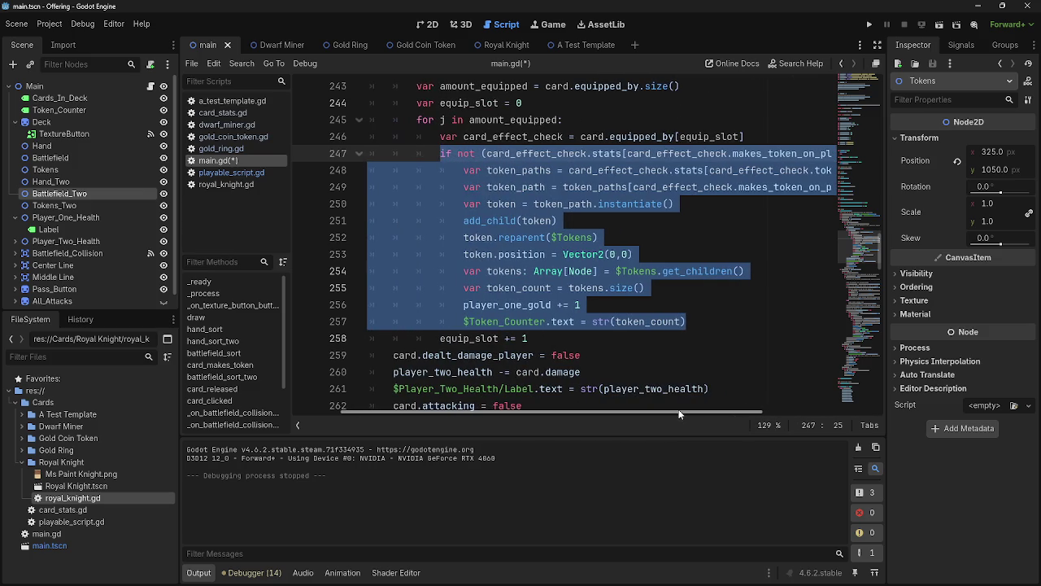
left_click(698, 322)
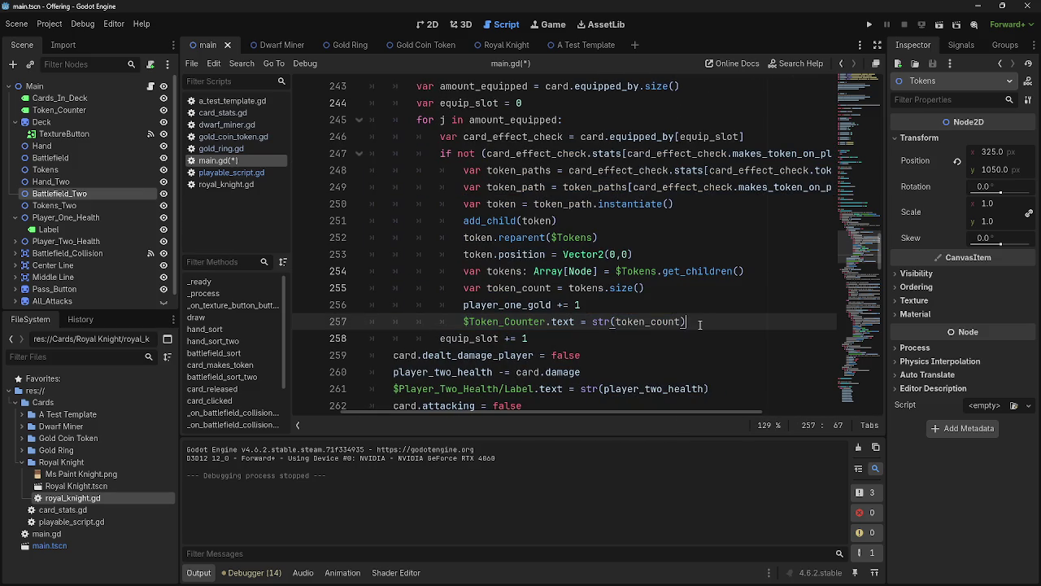
mouse_move(700, 324)
left_mouse_down()
mouse_move(455, 253)
mouse_move(463, 170)
left_mouse_up()
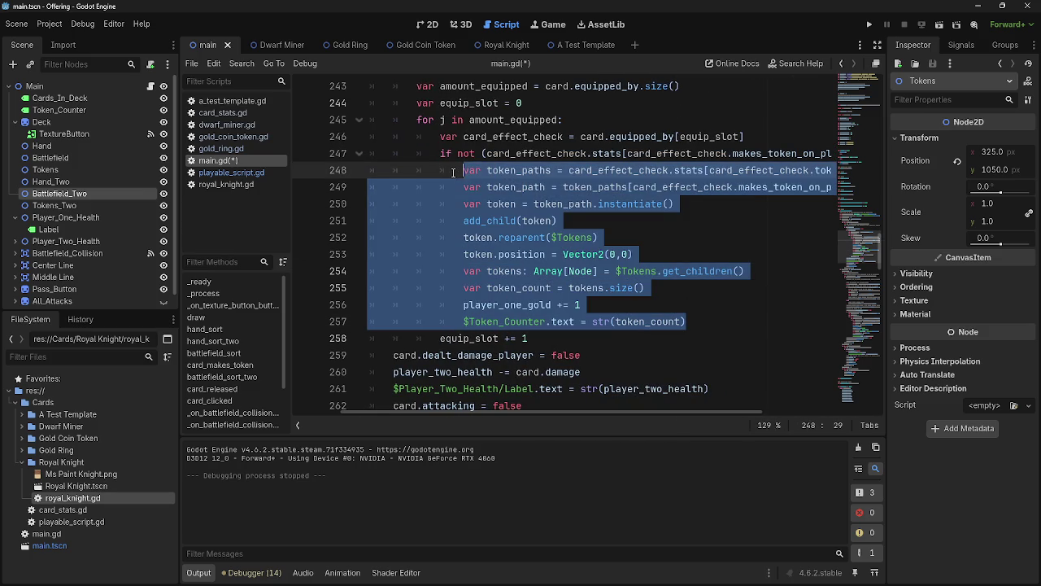
- Replace the selected lines with a single card_makes_token(card) call
key("BackSpace")
type("card_make")
key("Return")
type("card")
key("Escape")
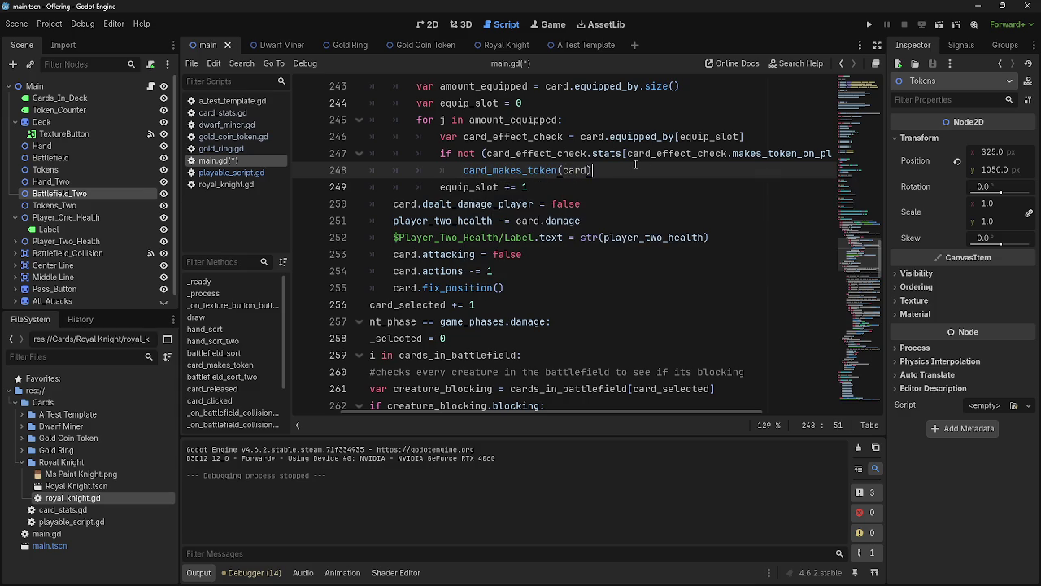
key("Down")
key("Down")
- Collapse and re-expand deal_combat_damage to review the edited function
scroll(621, 353, "up", 1)
scroll(620, 353, "up", 2)
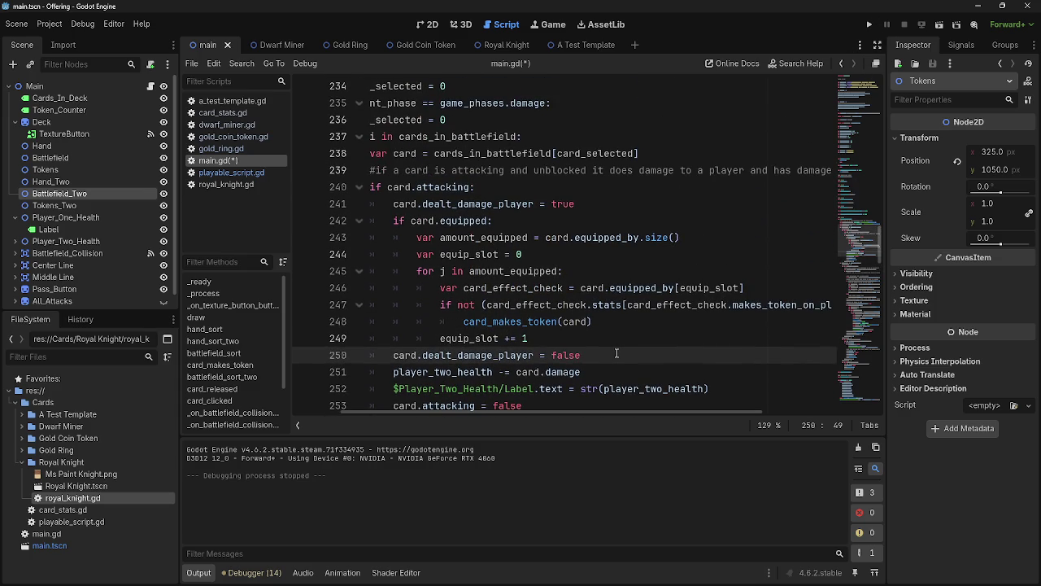
scroll(612, 353, "up", 4)
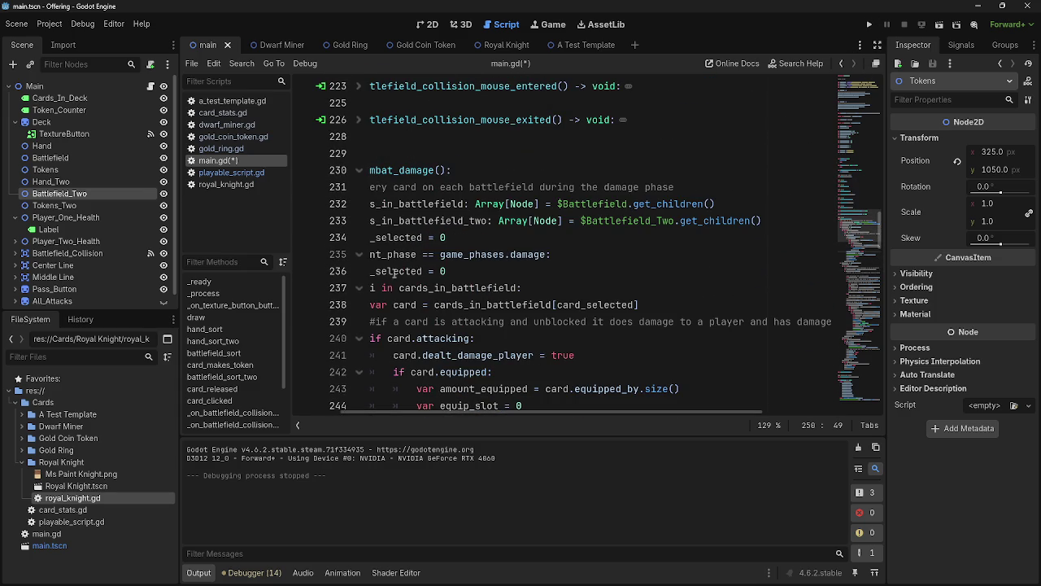
left_click_drag(442, 416, 432, 416)
left_click(361, 171)
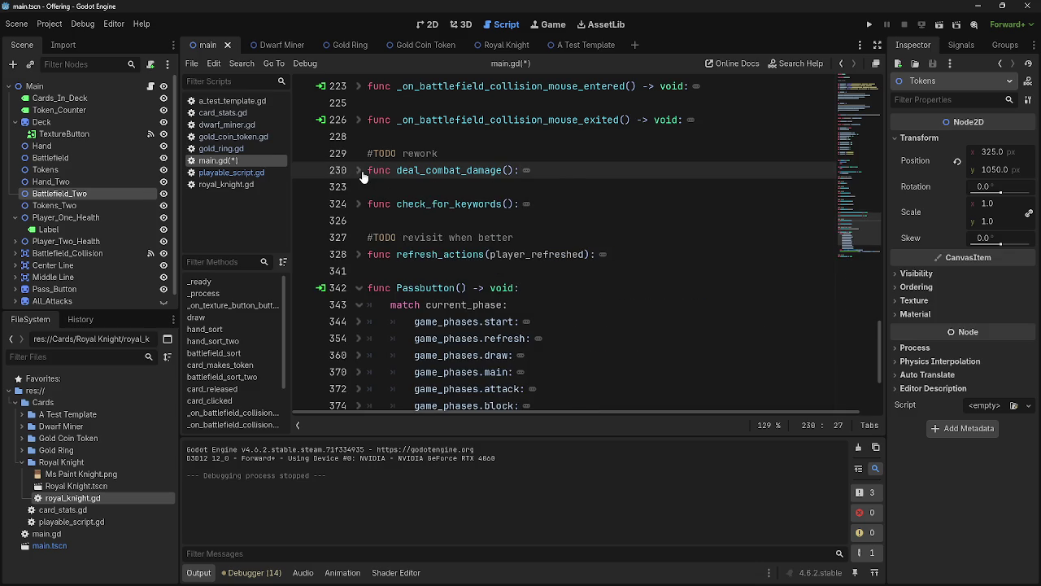
left_click(360, 171)
scroll(702, 332, "down", 6)
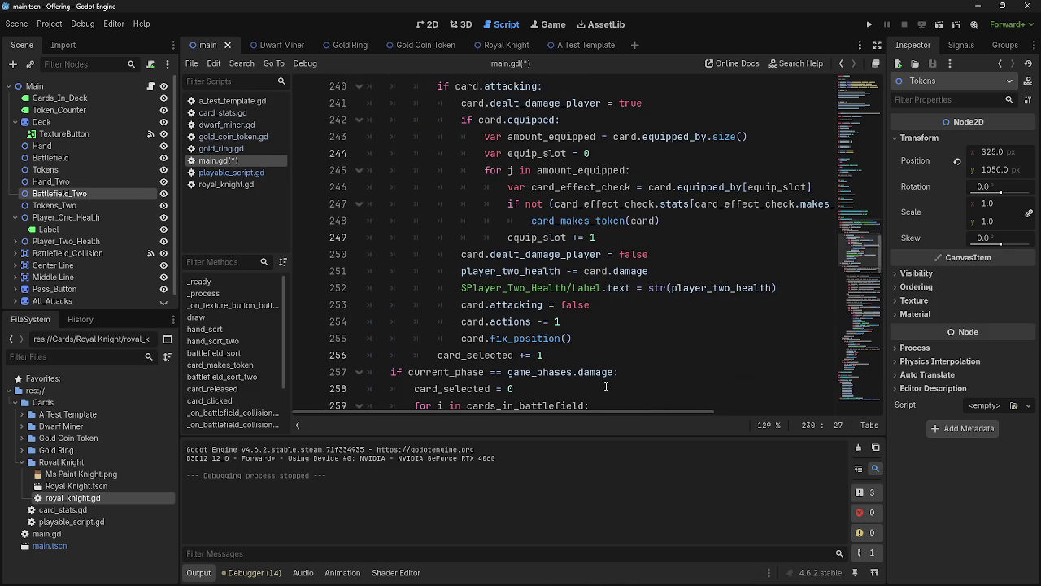
scroll(606, 385, "up", 2)
scroll(606, 383, "down", 3)
scroll(606, 379, "up", 7)
scroll(606, 378, "down", 4)
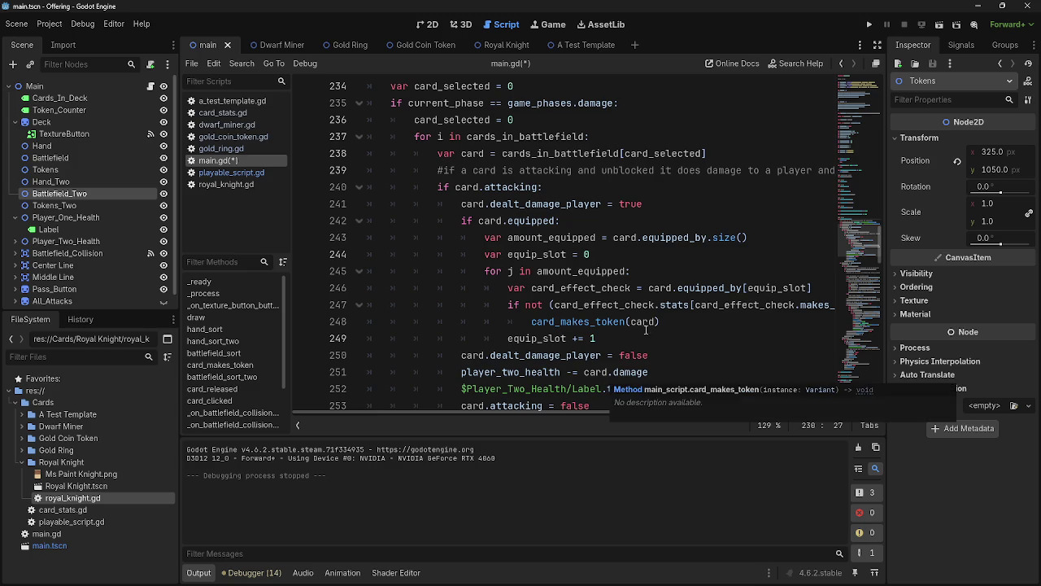
mouse_move(622, 410)
left_mouse_down()
mouse_move(770, 408)
mouse_move(648, 405)
left_mouse_up()
- Highlight every use of equip_slot and card_effect_check in the equipment loop
left_click(662, 275)
left_click(662, 256)
left_click(667, 221)
left_click(672, 249)
left_click(664, 228)
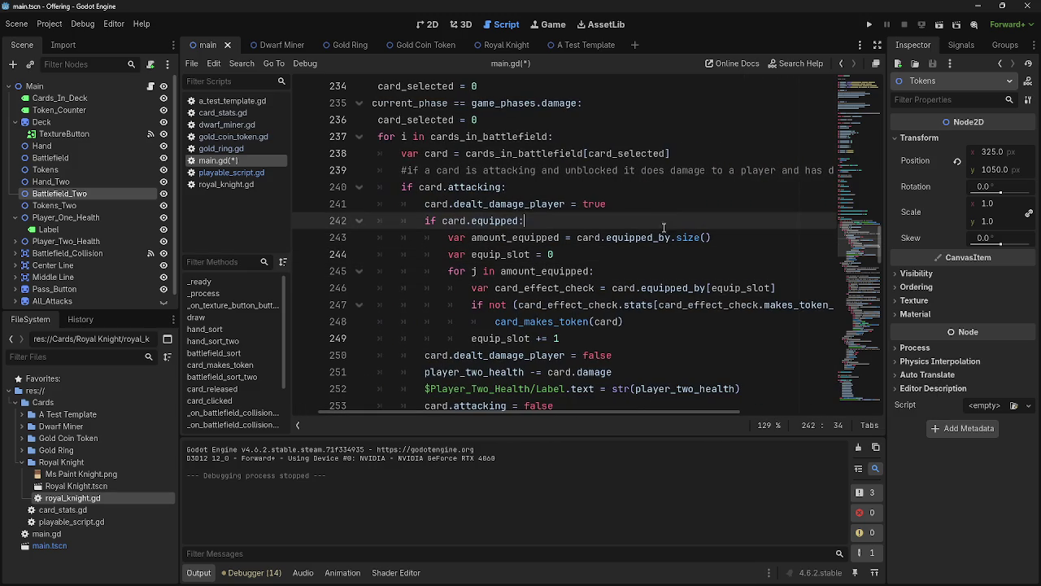
double_click(513, 255)
left_click(550, 257)
left_click(538, 271)
double_click(513, 289)
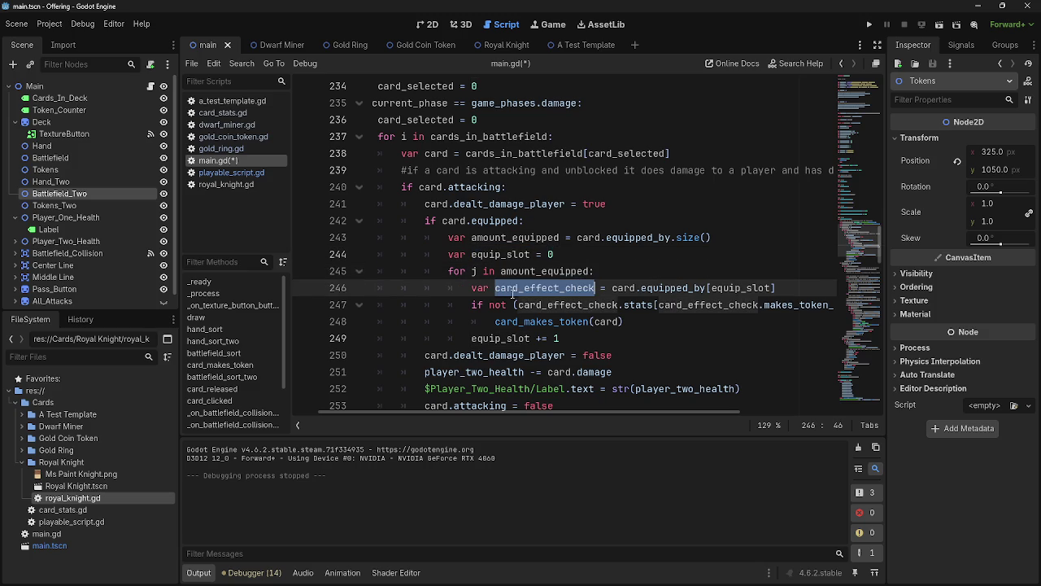
left_click(552, 310)
double_click(552, 288)
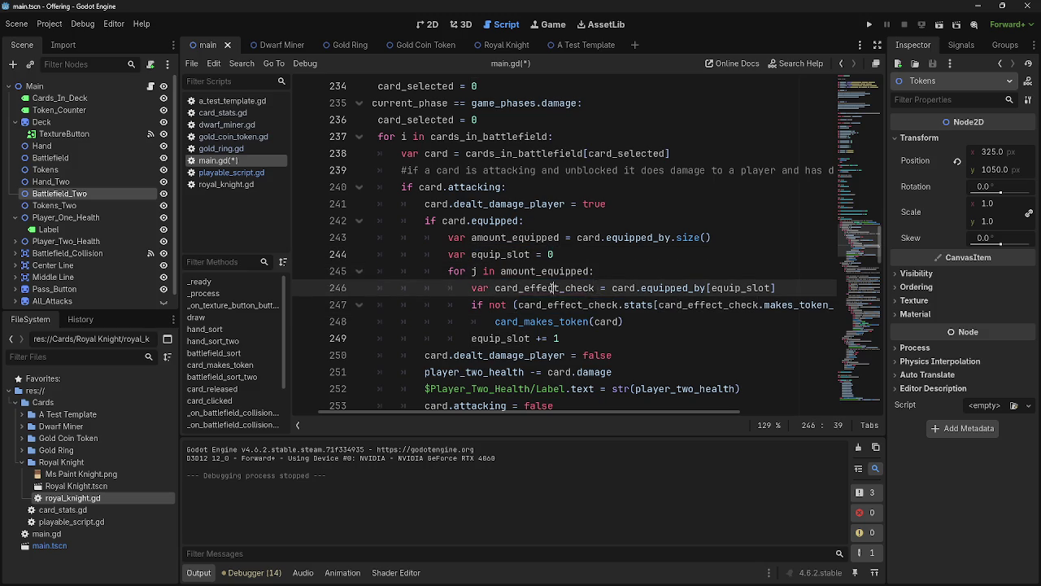
left_click(632, 204)
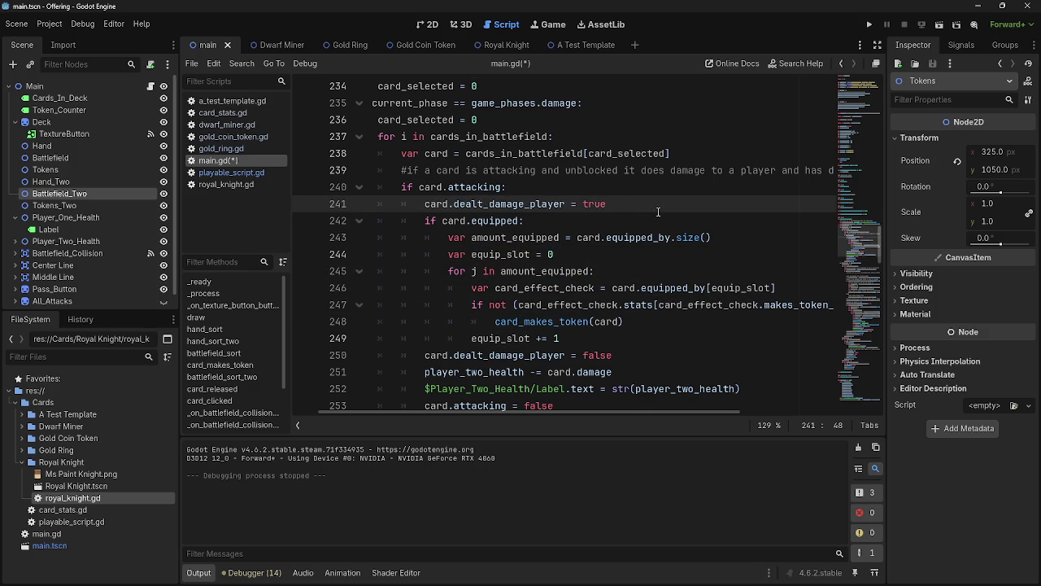
- Add the comment 'checks if equipment has player damage effect' below line 241
key("Return")
type("ch")
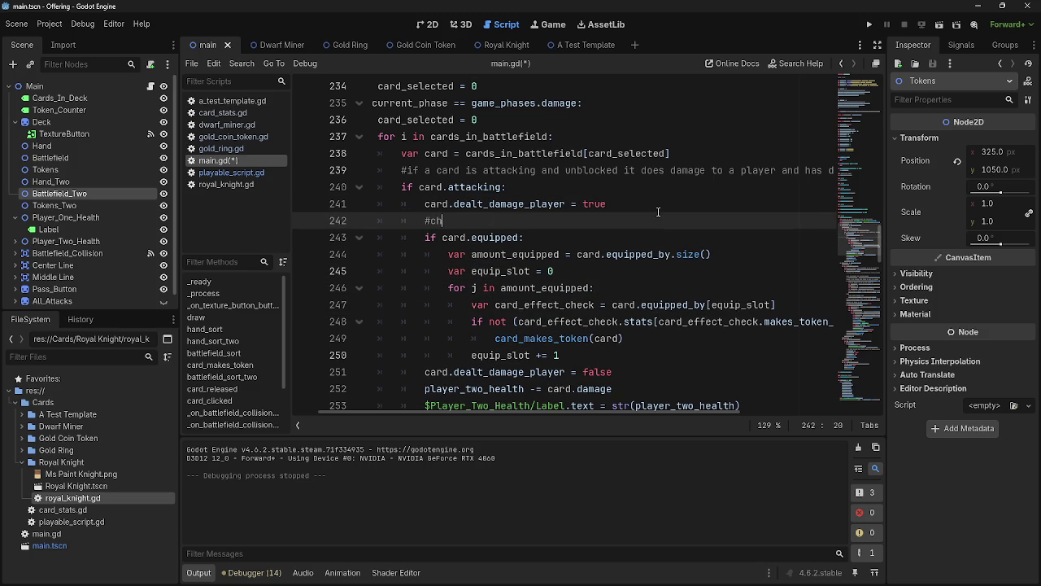
type("ecks if equippe")
key("BackSpace")
key("BackSpace")
type("ment has coma")
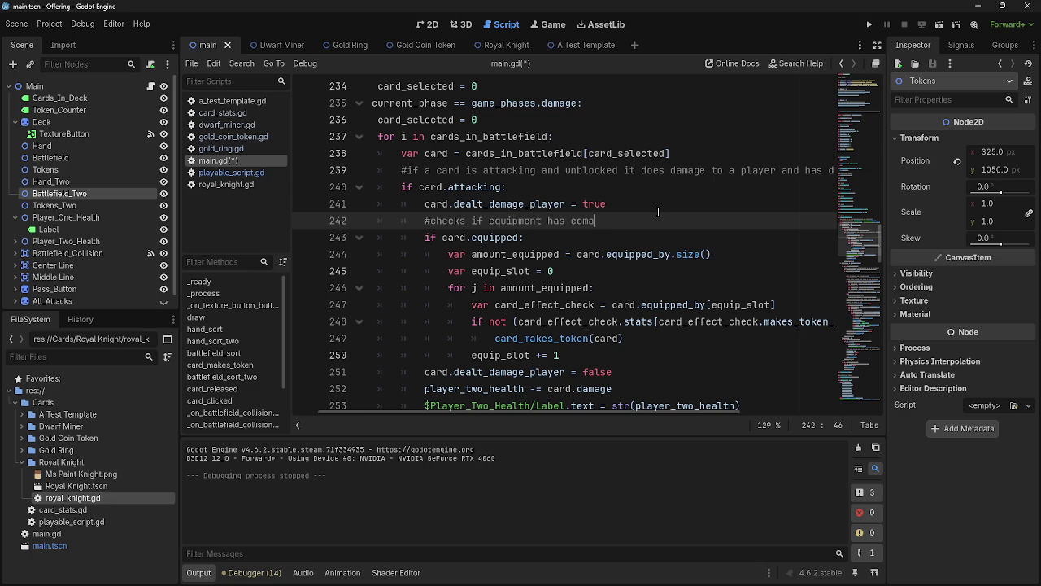
type("bat damag")
key("ctrl+BackSpace")
key("ctrl+BackSpace")
type("player damage effe")
- Delete the selected trailing text from the line 239 comment
left_click_drag(621, 170, 844, 170)
key("Return")
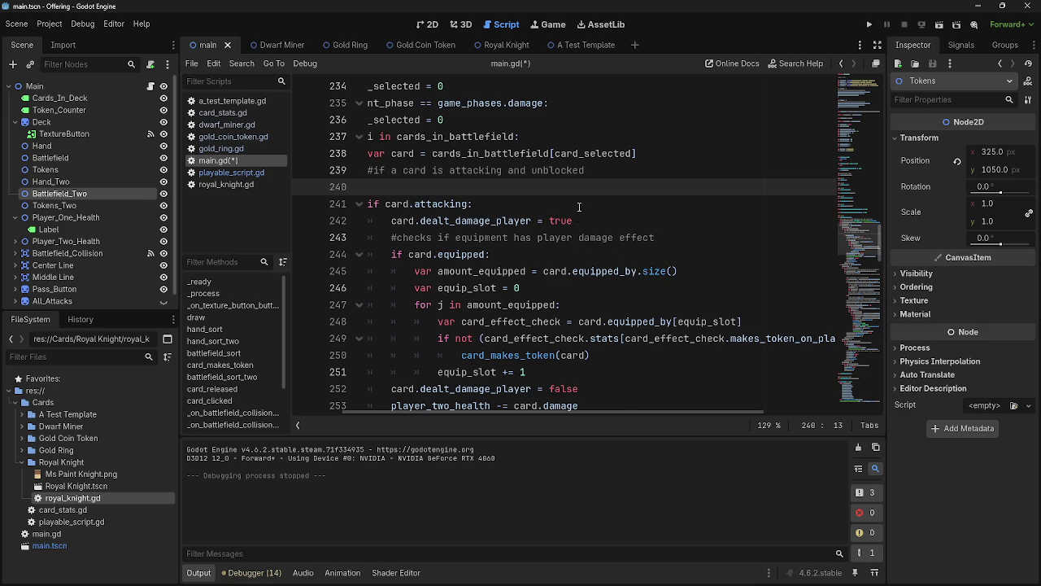
key("ctrl+z")
key("BackSpace")
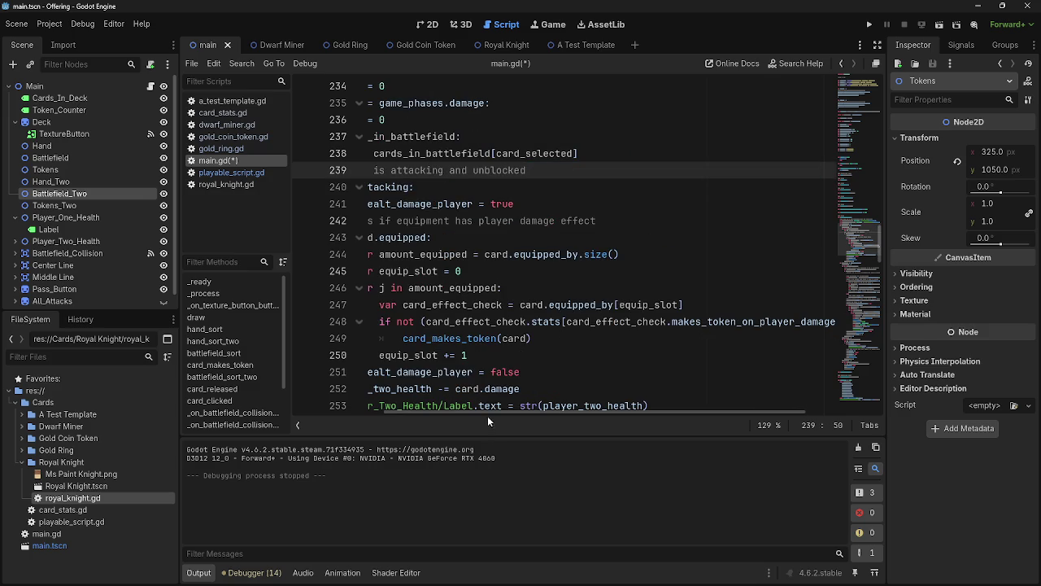
- Remove 'and unblocked' so the line 239 comment reads '#if a card is attacking'
left_click_drag(487, 413, 365, 413)
left_click(505, 187)
double_click(511, 187)
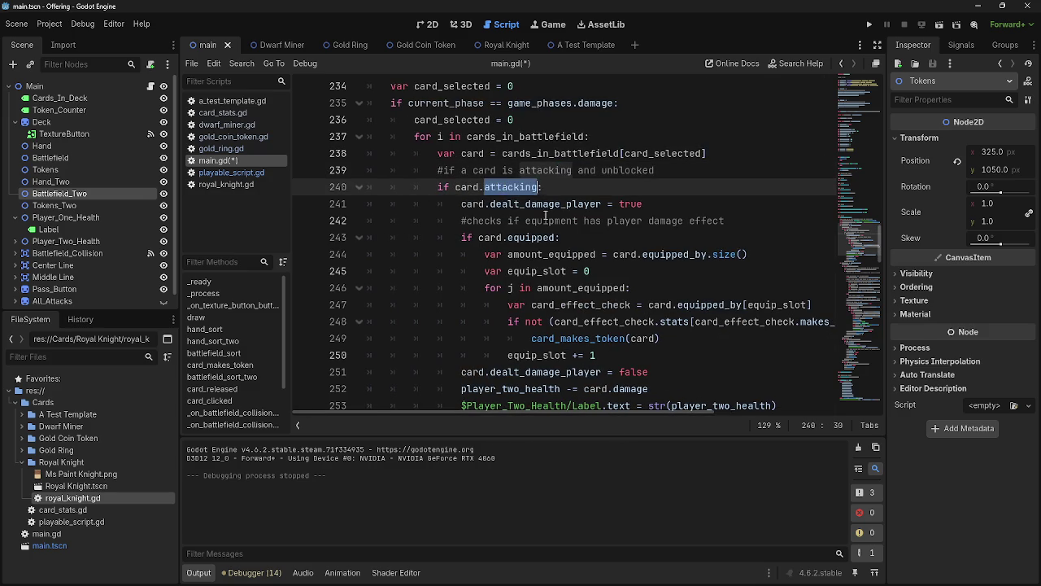
triple_click(558, 203)
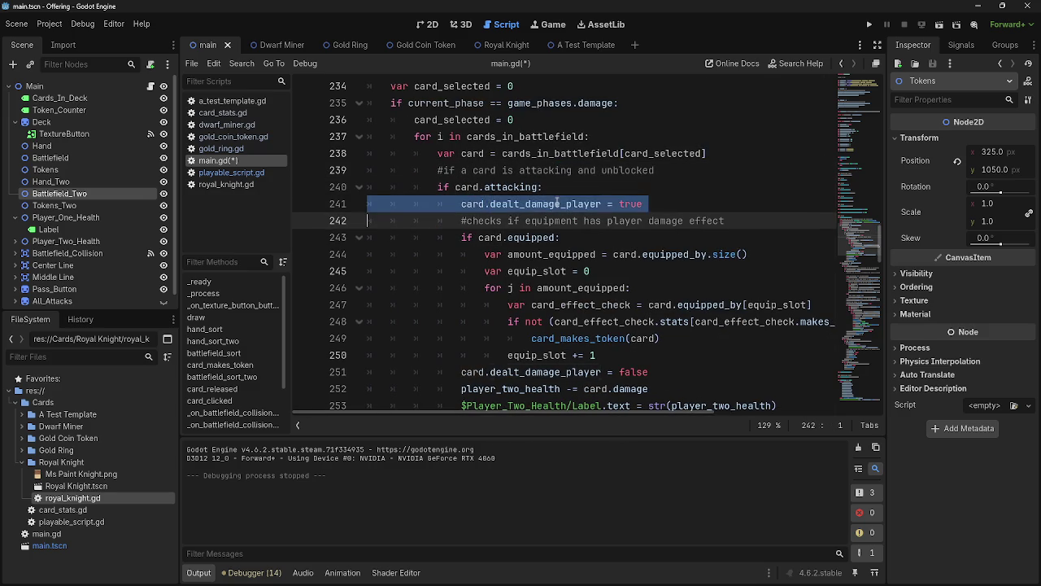
left_click(488, 187)
left_click_drag(423, 187, 642, 203)
left_click(666, 203)
scroll(666, 219, "up", 1)
scroll(666, 219, "up", 3)
scroll(569, 236, "down", 2)
left_click_drag(642, 254, 530, 254)
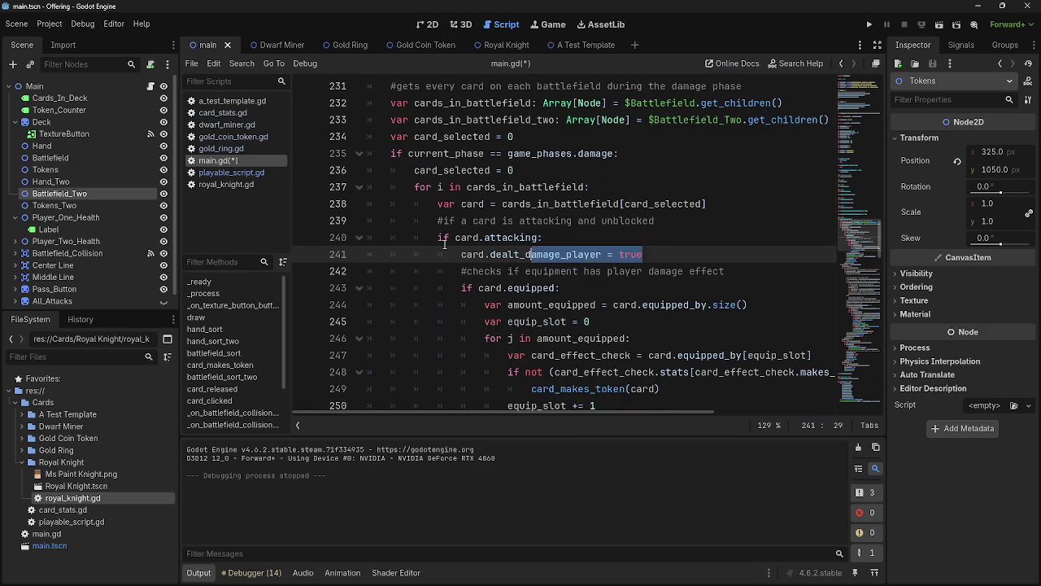
left_click_drag(444, 244, 435, 239)
left_click(436, 239)
left_click_drag(655, 221, 579, 220)
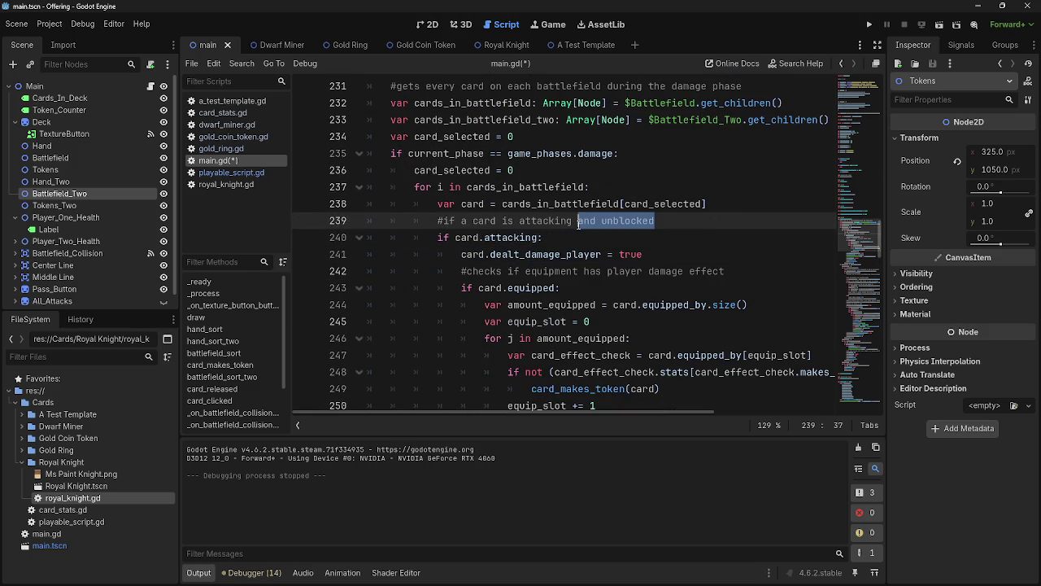
key("BackSpace")
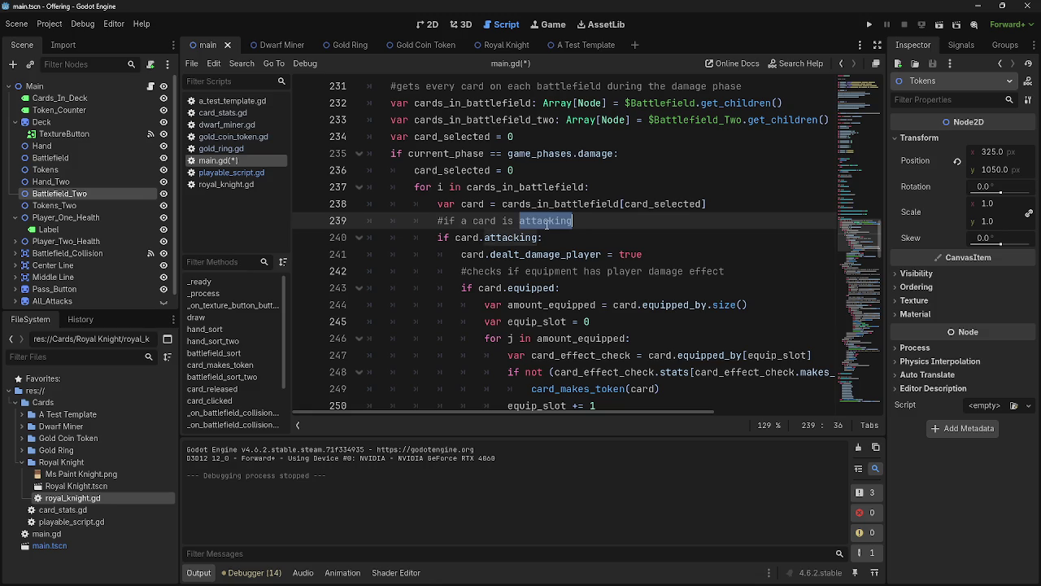
- Collapse and re-expand deal_combat_damage to review the player-two damage lines
scroll(660, 249, "down", 9)
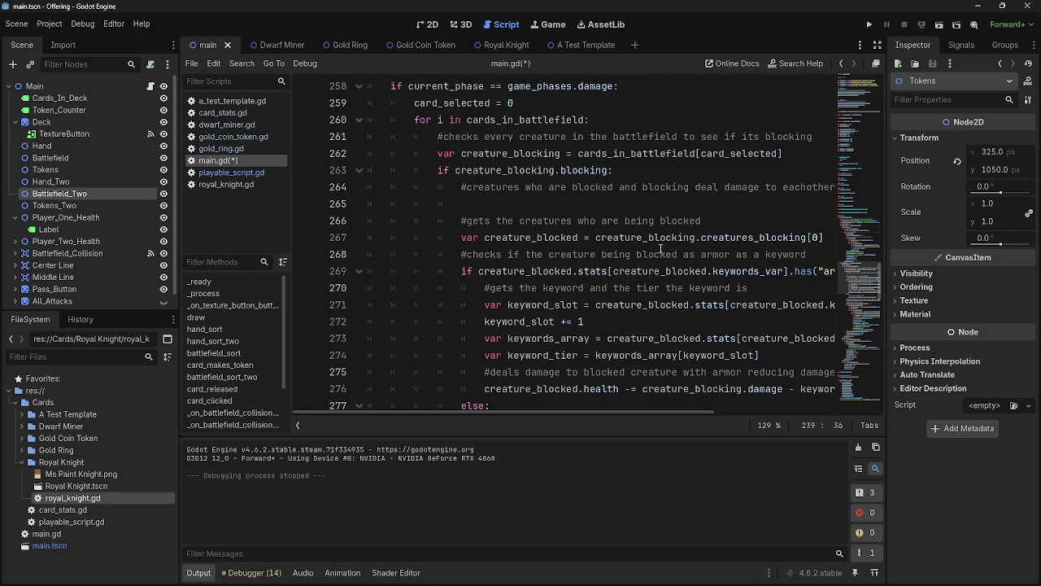
scroll(616, 239, "down", 17)
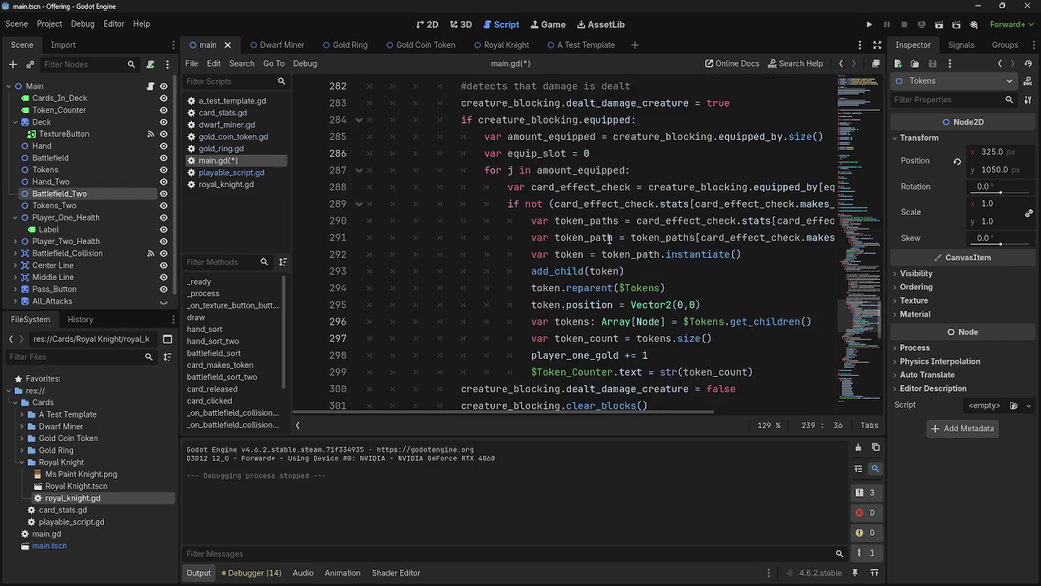
scroll(616, 239, "up", 5)
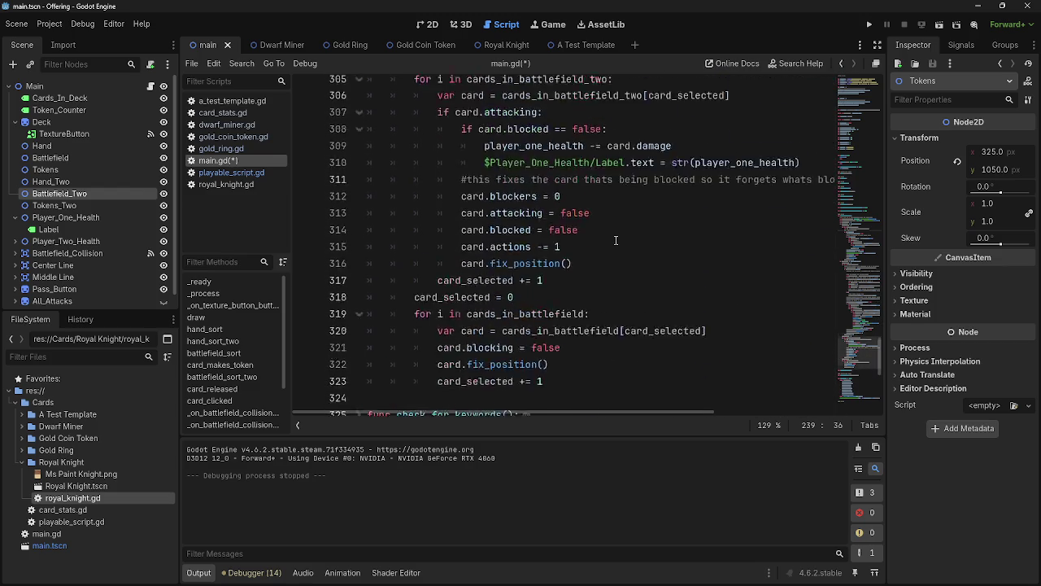
scroll(616, 239, "up", 11)
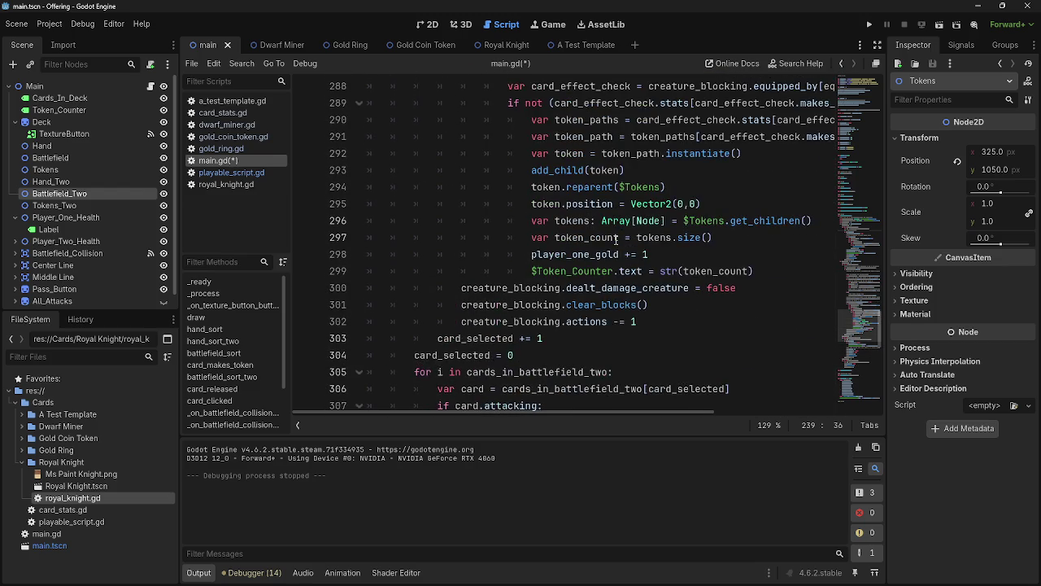
scroll(615, 239, "up", 12)
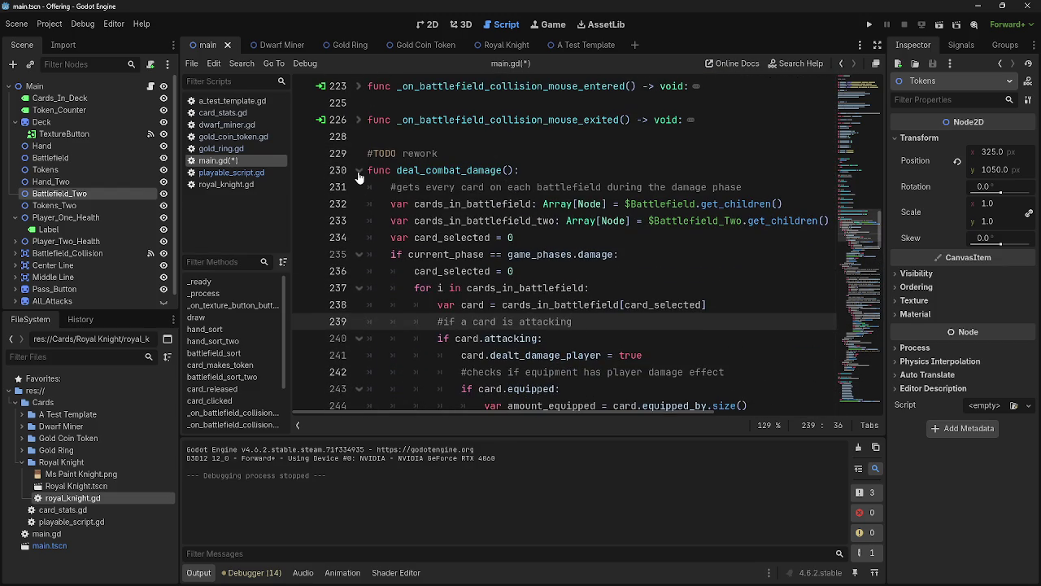
left_click(359, 173)
left_click(359, 172)
scroll(574, 254, "down", 4)
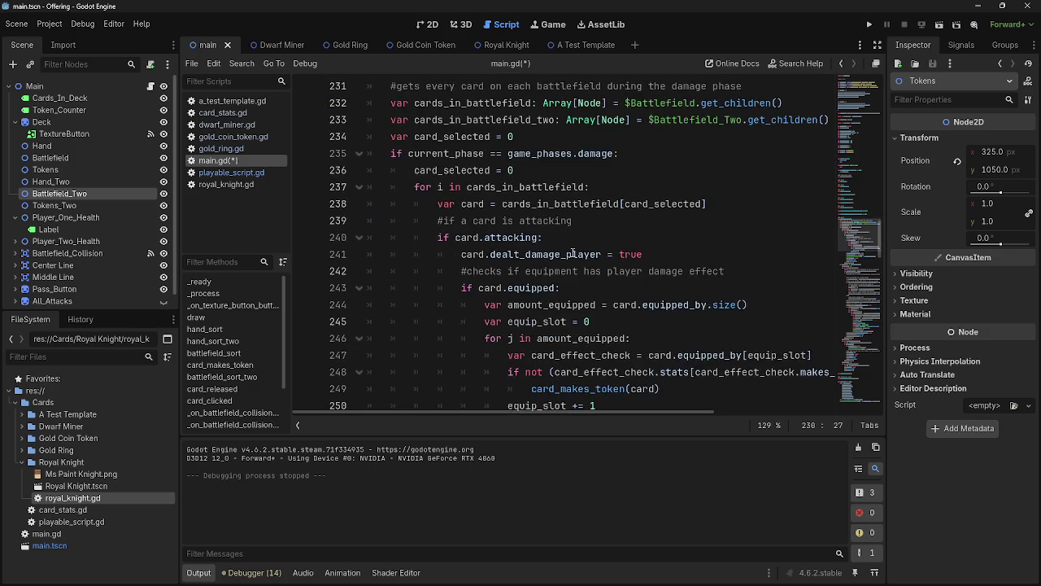
scroll(574, 254, "up", 2)
scroll(574, 253, "down", 1)
scroll(574, 254, "down", 3)
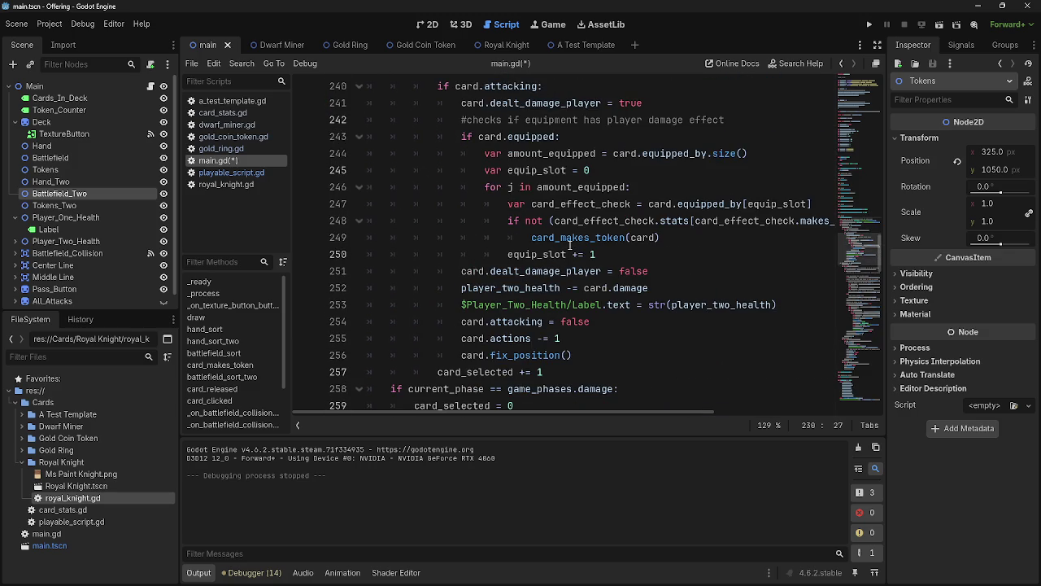
left_click(667, 231)
left_click(676, 268)
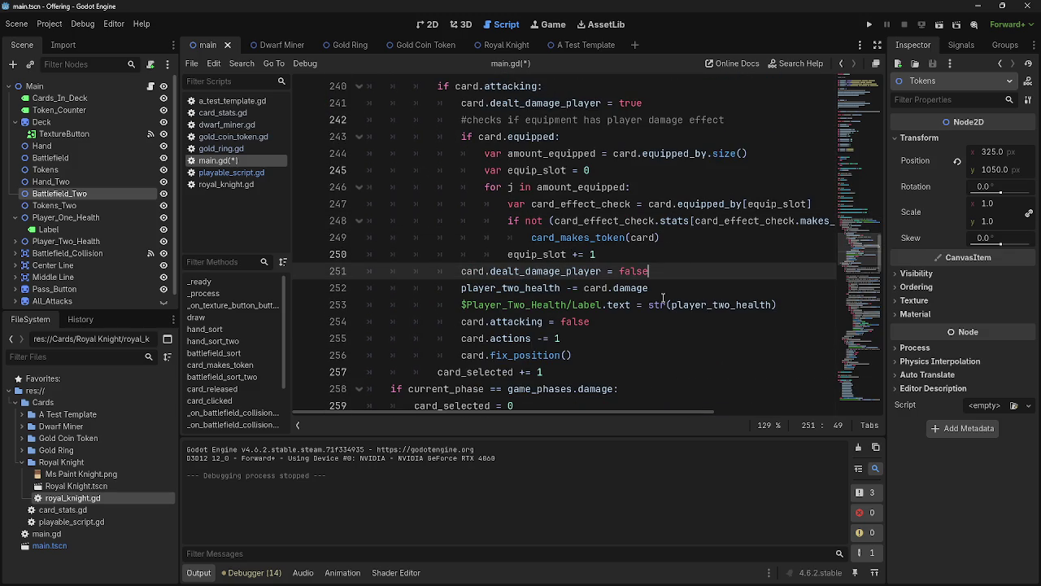
left_click(654, 257)
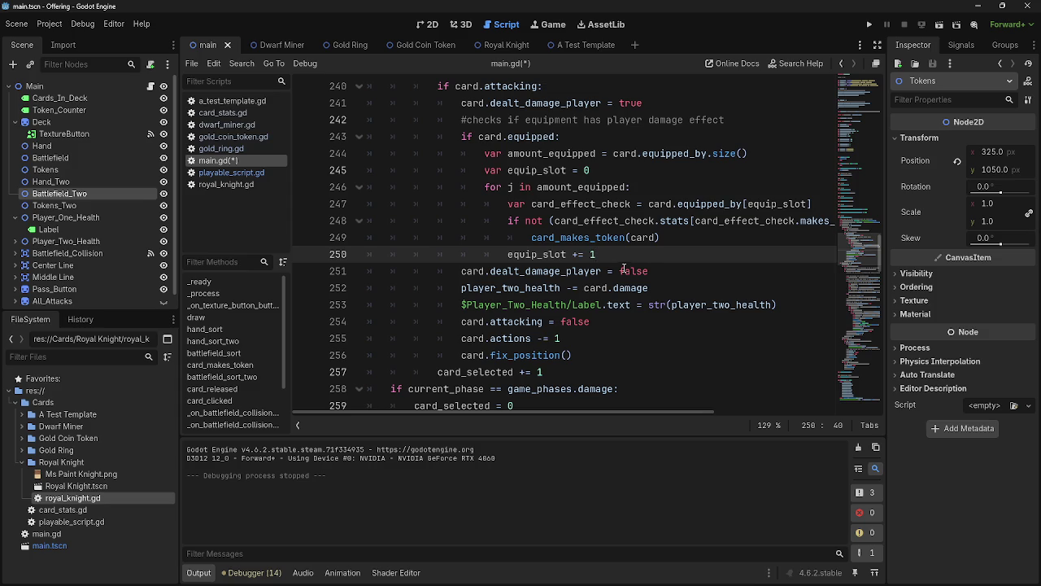
- Open a new line below line 251 for the comment
left_click(602, 359)
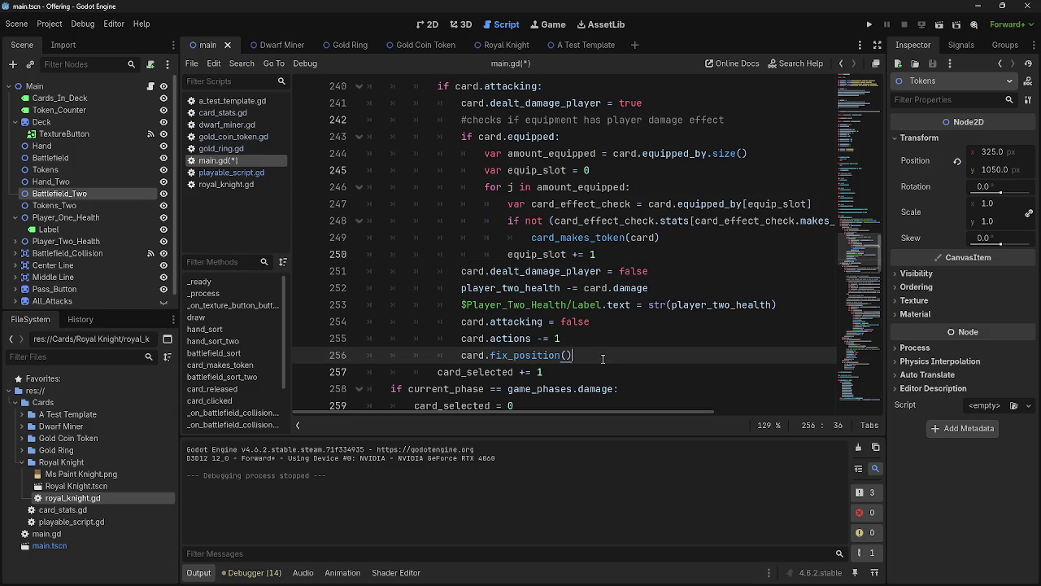
scroll(600, 347, "down", 1)
mouse_move(595, 322)
left_mouse_down()
mouse_move(559, 271)
mouse_move(461, 239)
mouse_move(436, 187)
left_mouse_up()
left_click(583, 274)
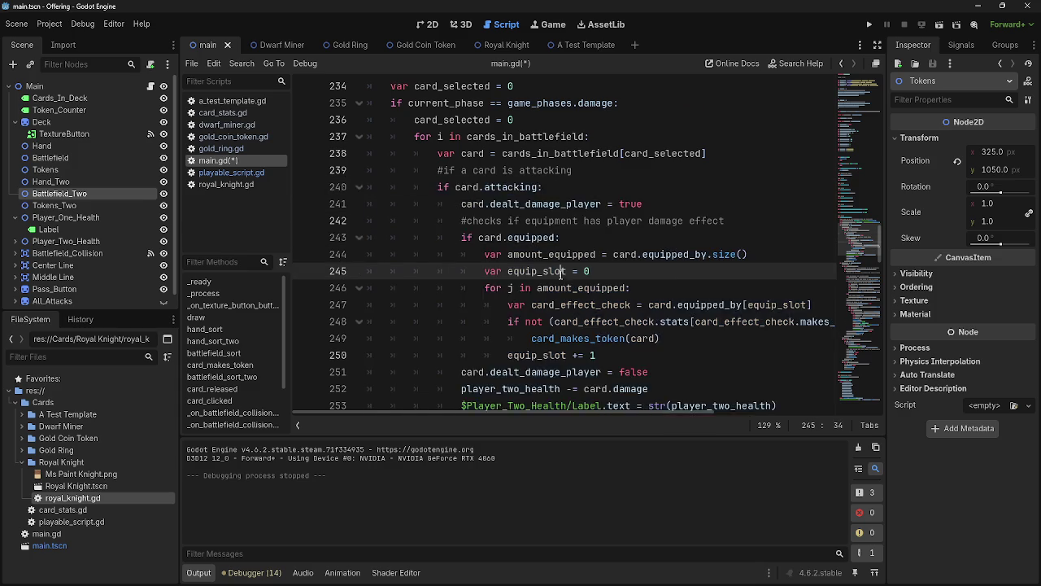
scroll(569, 281, "down", 1)
left_click(680, 306)
left_click(683, 321)
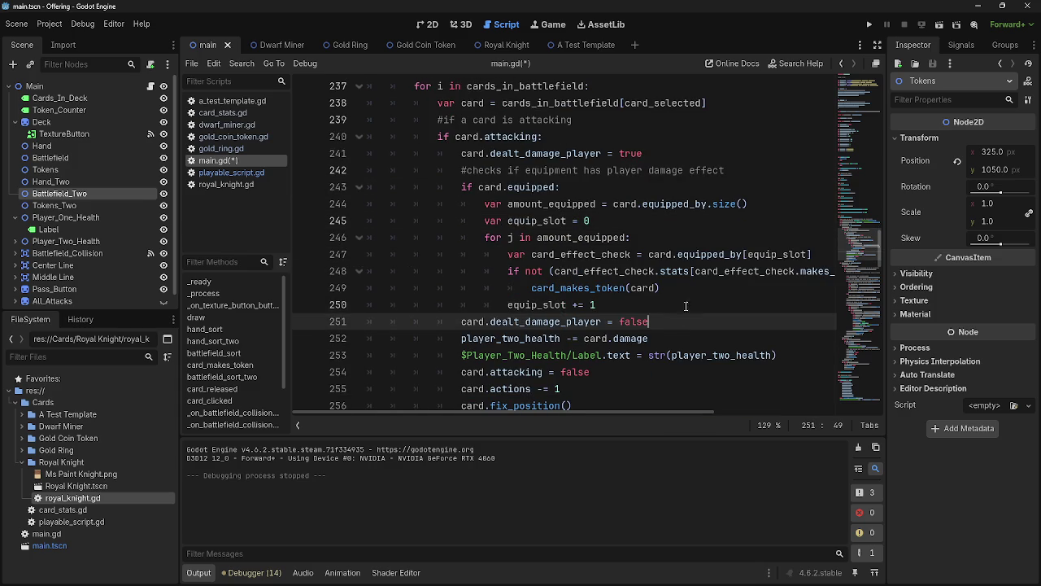
key("Return")
left_click(680, 305)
left_click(657, 339)
key("BackSpace")
key("BackSpace")
key("BackSpace")
- Move the dealt_damage_player = false line below player_two_health -= card.damage
left_click(787, 356)
left_click(688, 333)
key("Return")
mouse_move(649, 321)
left_mouse_down()
mouse_move(484, 324)
mouse_move(461, 355)
left_mouse_up()
left_click(489, 324)
- Type the comment '#handles player two taking damage' above the health reduction
type("ndles the player")
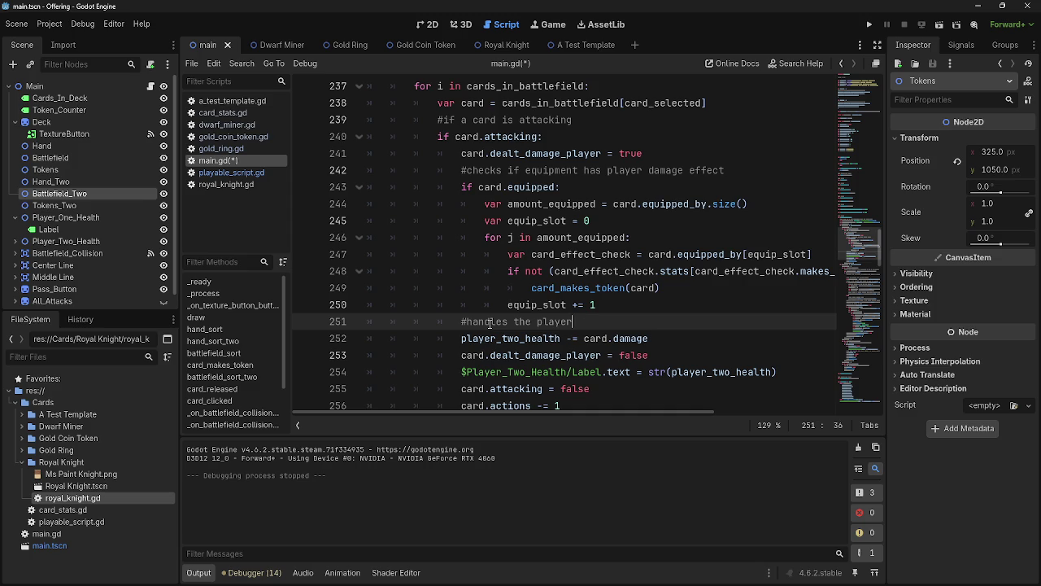
key("BackSpace")
key("BackSpace")
key("BackSpace")
type("player")
type("wi ")
type("o taking damage")
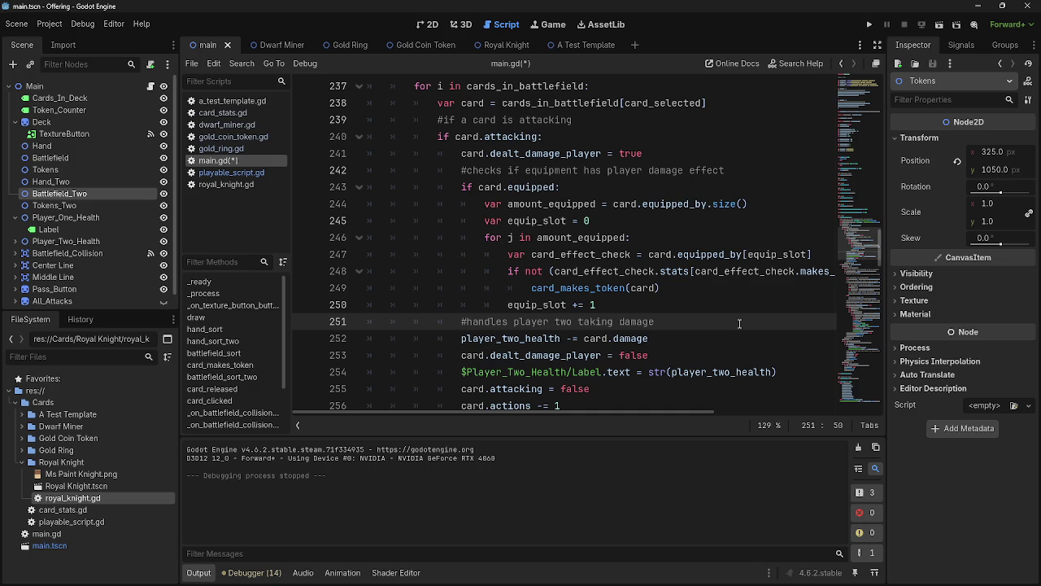
scroll(737, 324, "down", 2)
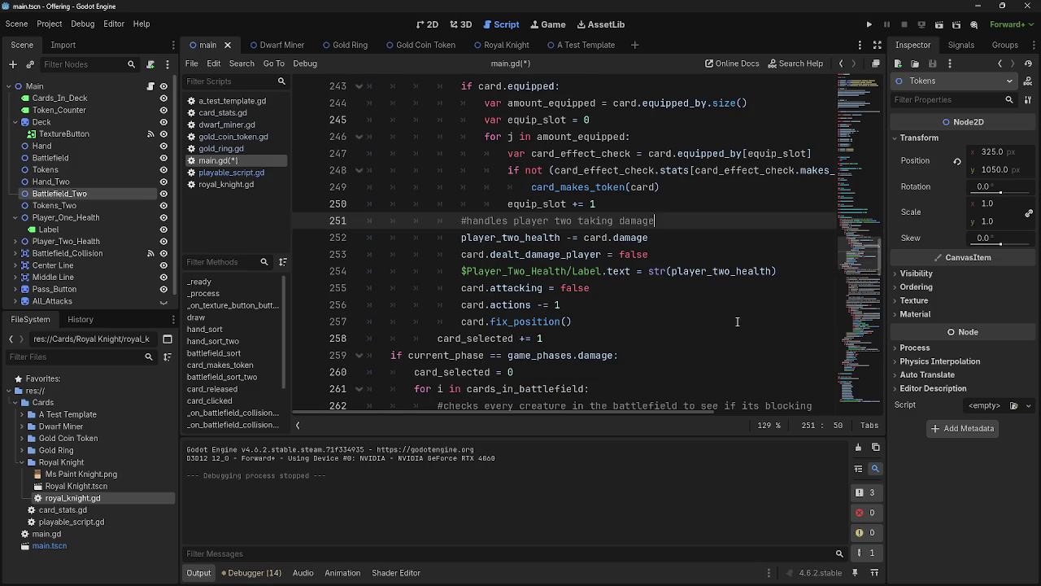
- Check the new comments at the ends of lines 257 and 258 in deal_combat_damage
left_click(575, 319)
scroll(612, 341, "up", 3)
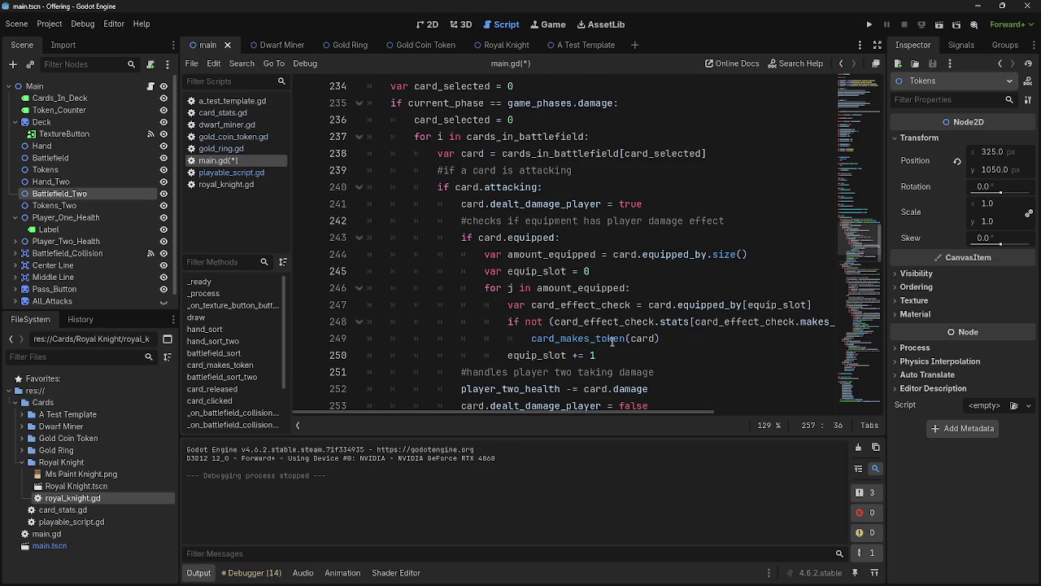
scroll(611, 342, "up", 1)
scroll(575, 333, "up", 2)
scroll(575, 331, "down", 1)
scroll(575, 333, "down", 7)
scroll(575, 333, "up", 5)
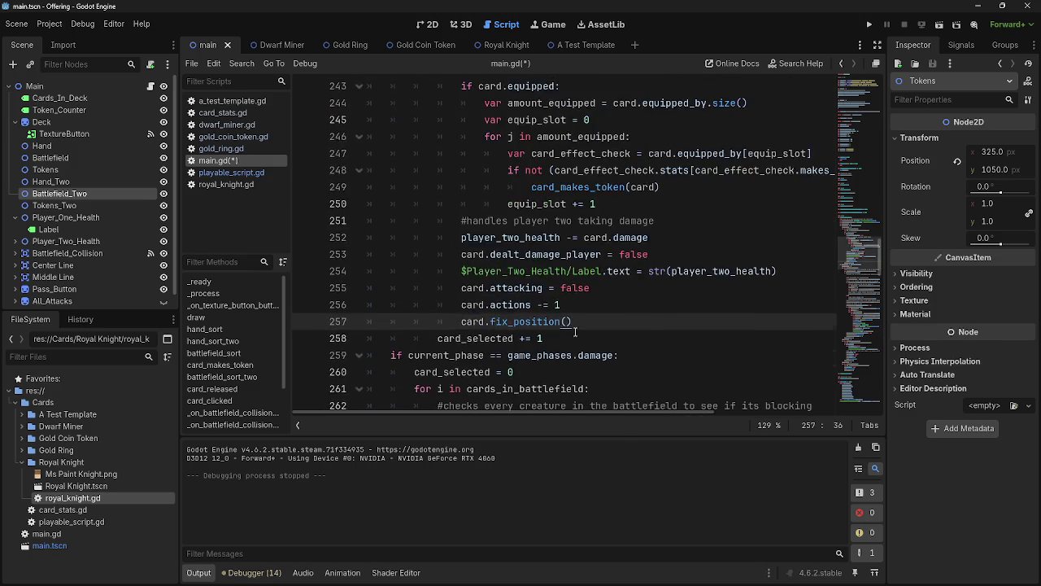
scroll(575, 333, "up", 2)
scroll(573, 325, "down", 5)
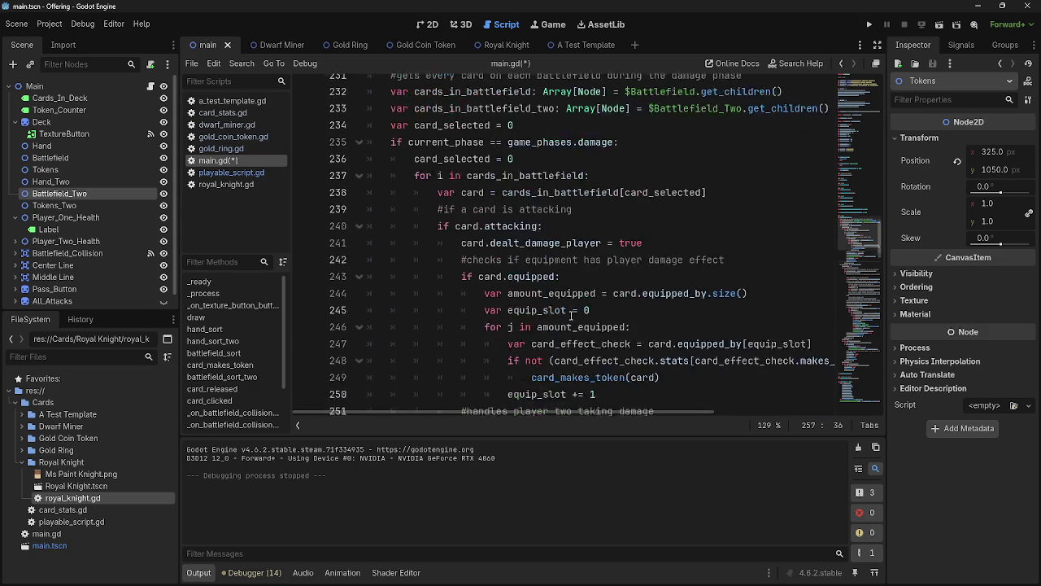
scroll(572, 316, "down", 1)
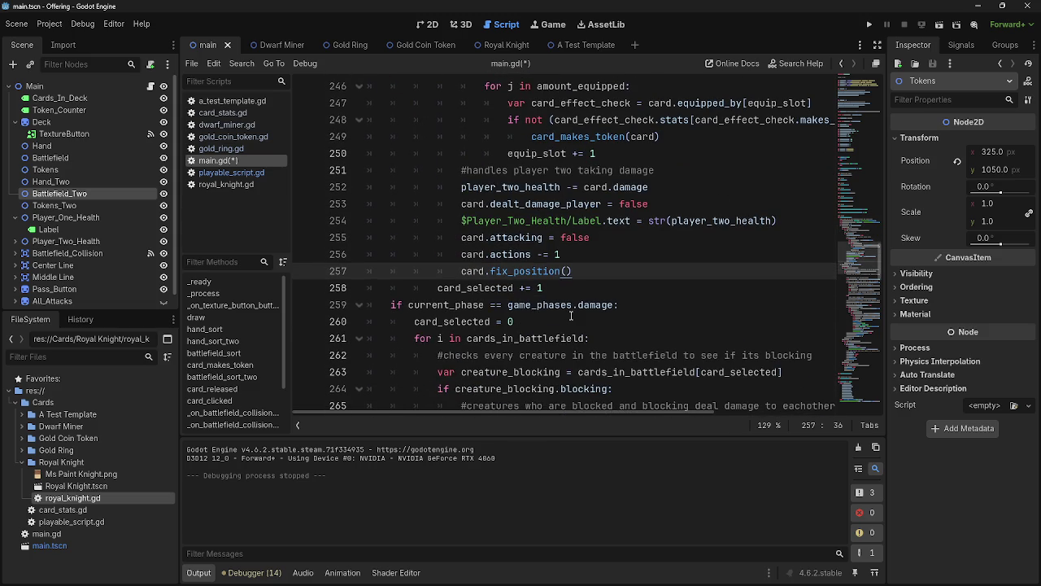
scroll(571, 315, "down", 1)
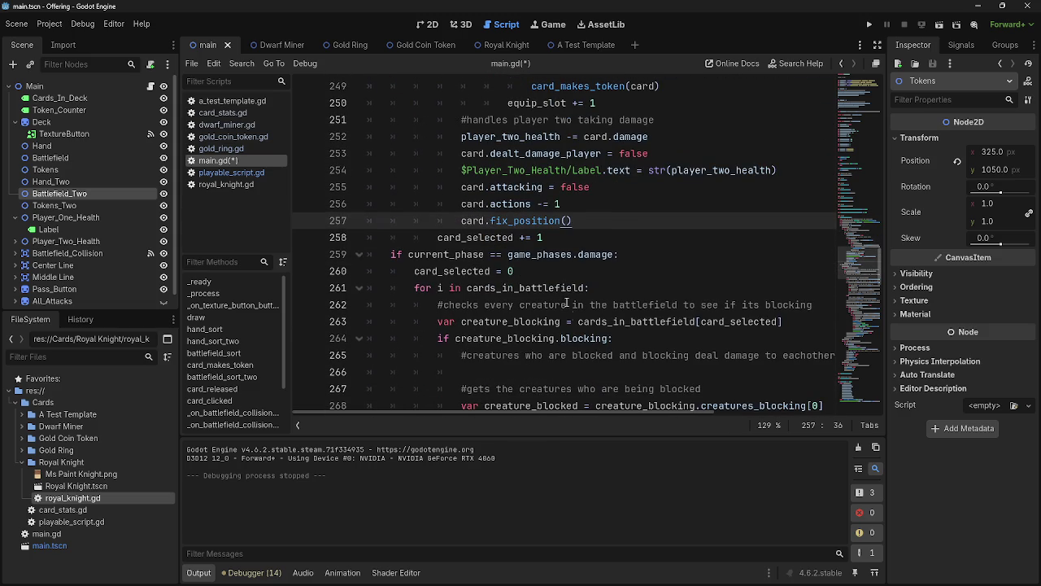
left_click(554, 241)
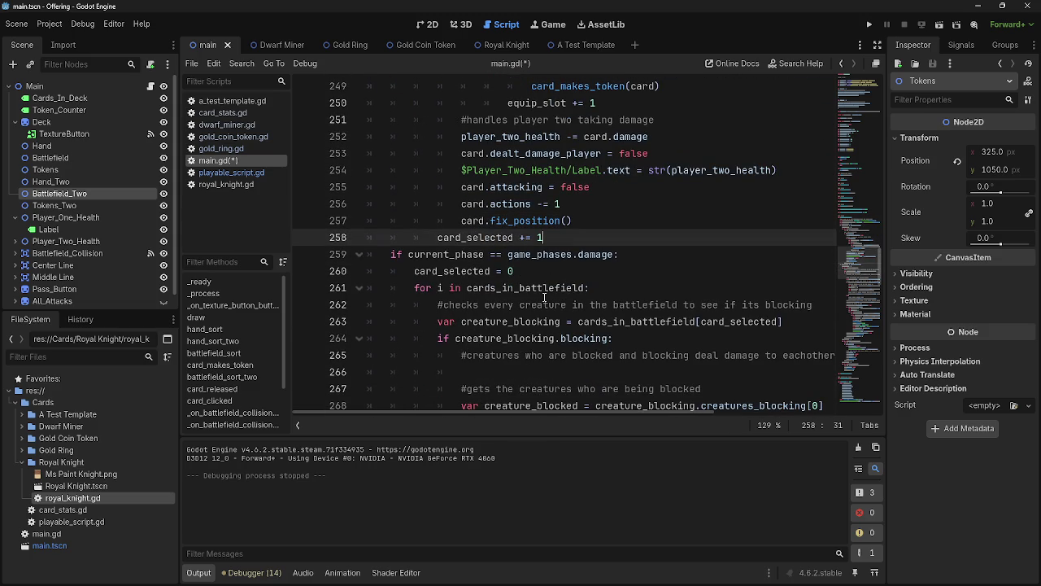
- Review the 'if a card is attacking' and player two damage comments, dismissing the promotion notification
scroll(540, 309, "up", 6)
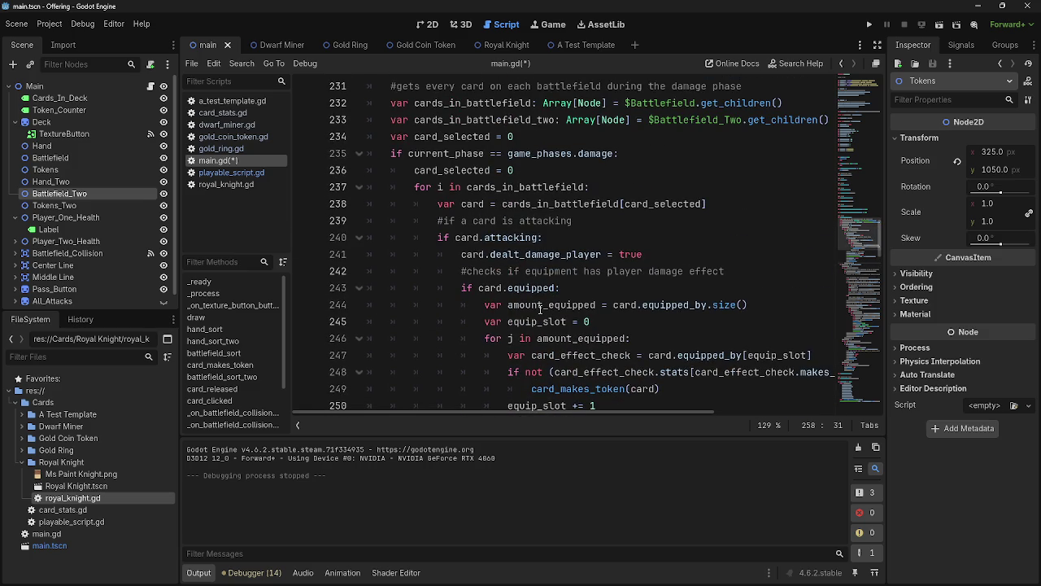
scroll(540, 309, "down", 6)
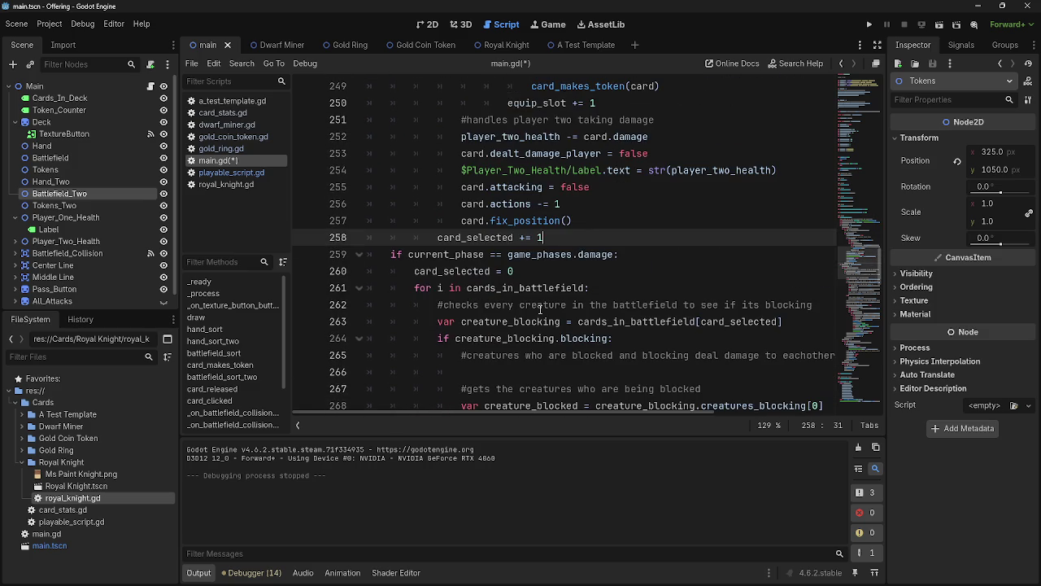
scroll(540, 309, "up", 9)
scroll(540, 309, "down", 10)
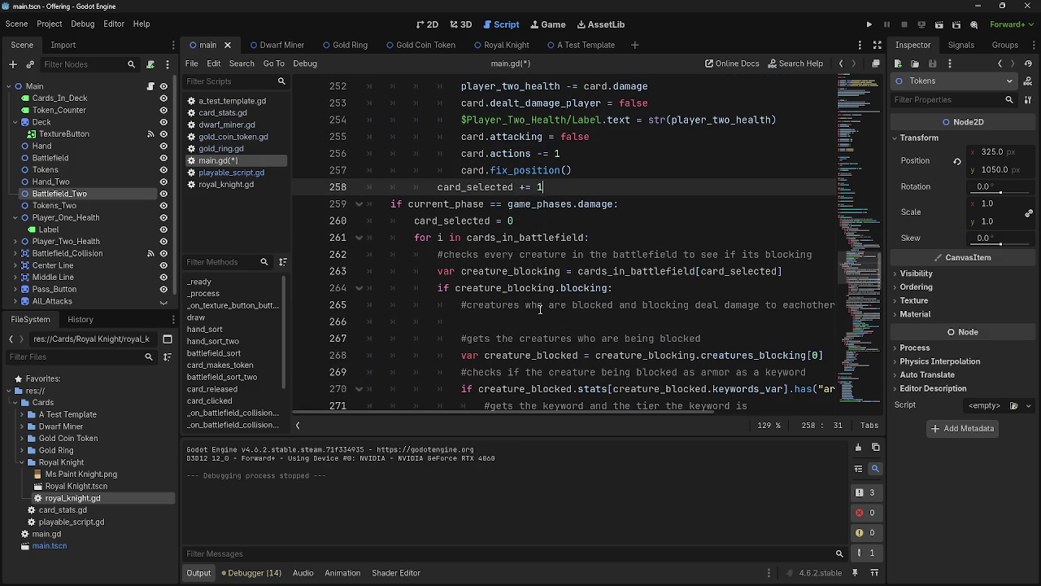
scroll(540, 309, "down", 8)
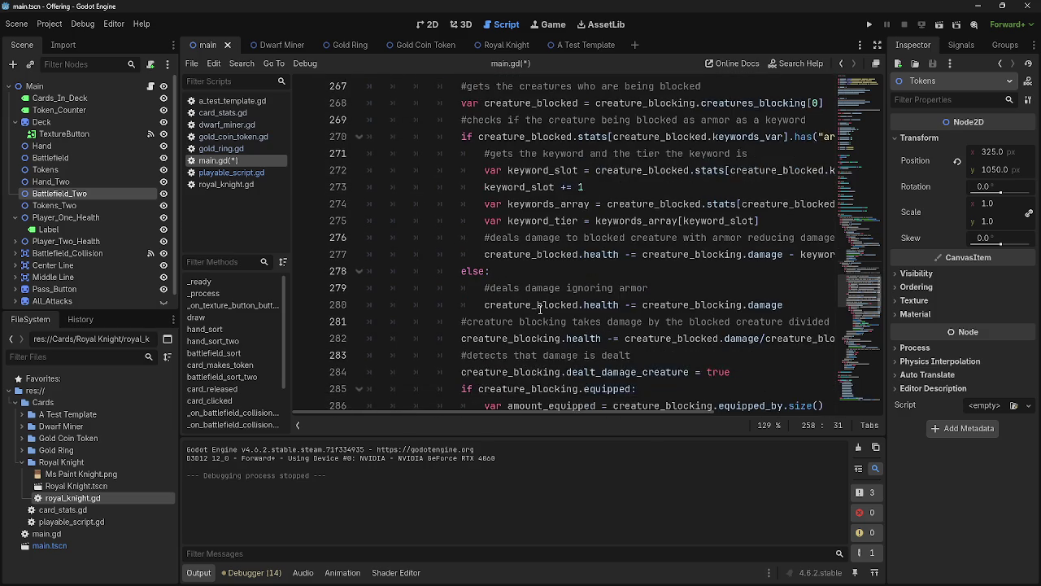
scroll(540, 309, "up", 2)
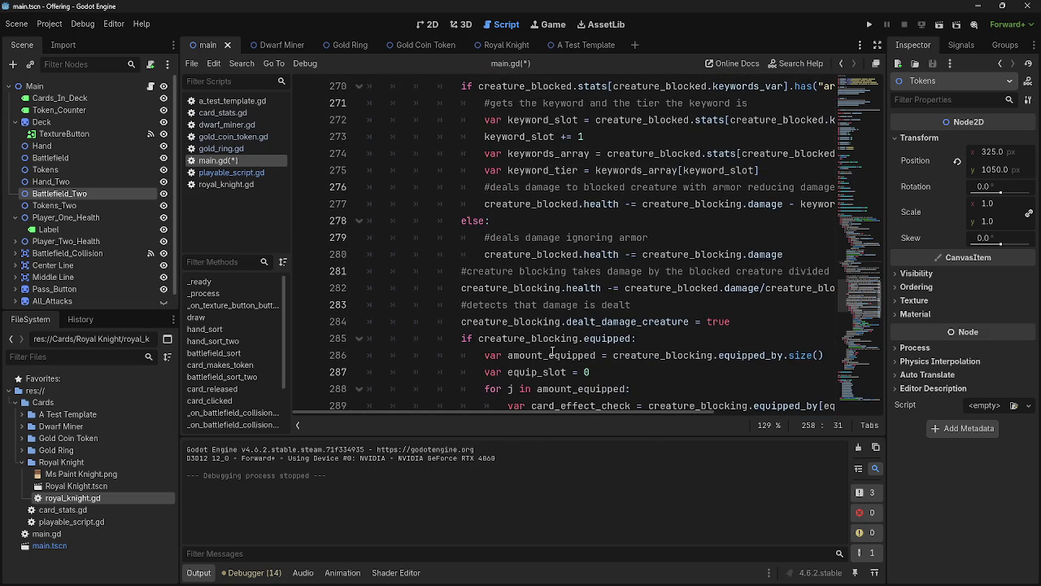
scroll(573, 413, "right", 3)
scroll(606, 390, "up", 4)
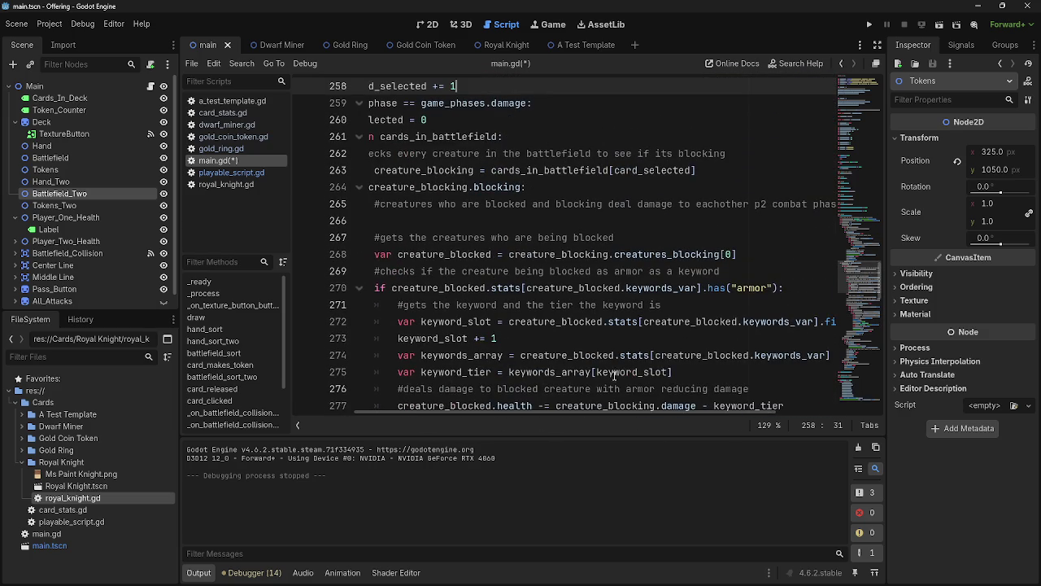
scroll(606, 413, "left", 3)
scroll(547, 379, "down", 5)
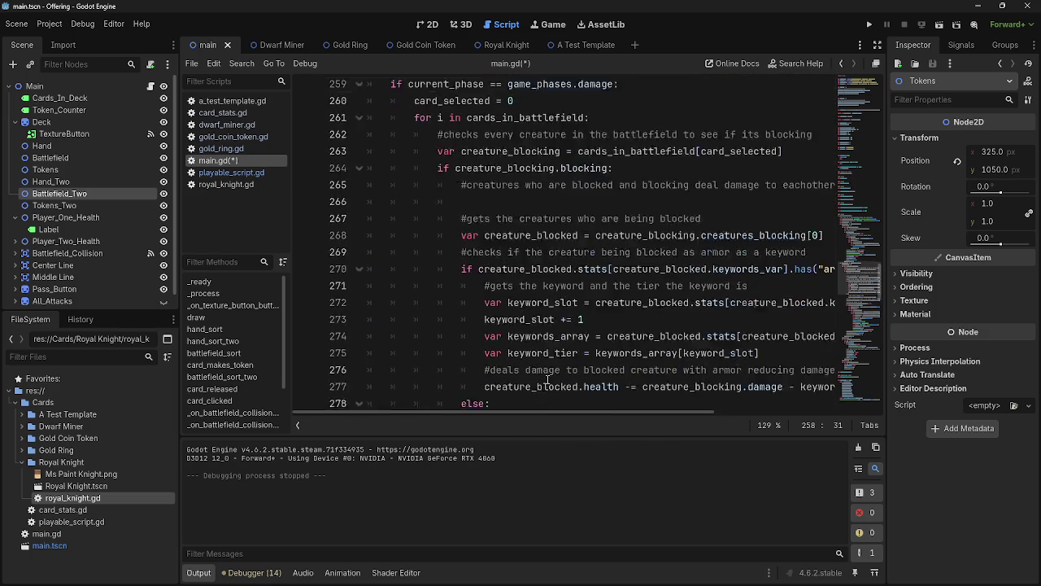
scroll(548, 380, "up", 10)
scroll(547, 380, "down", 13)
scroll(547, 380, "down", 4)
scroll(547, 380, "up", 6)
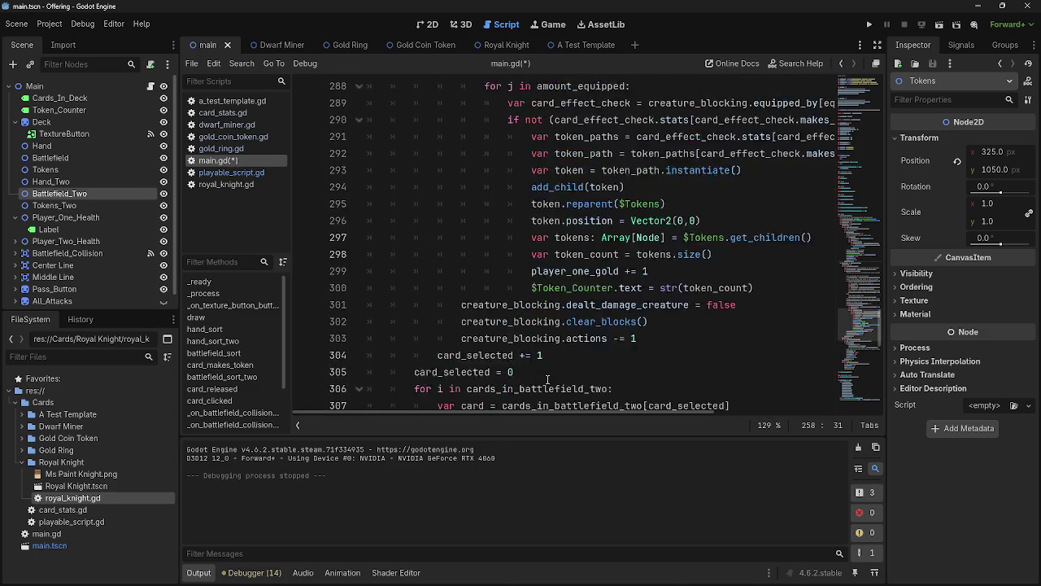
scroll(547, 380, "down", 1)
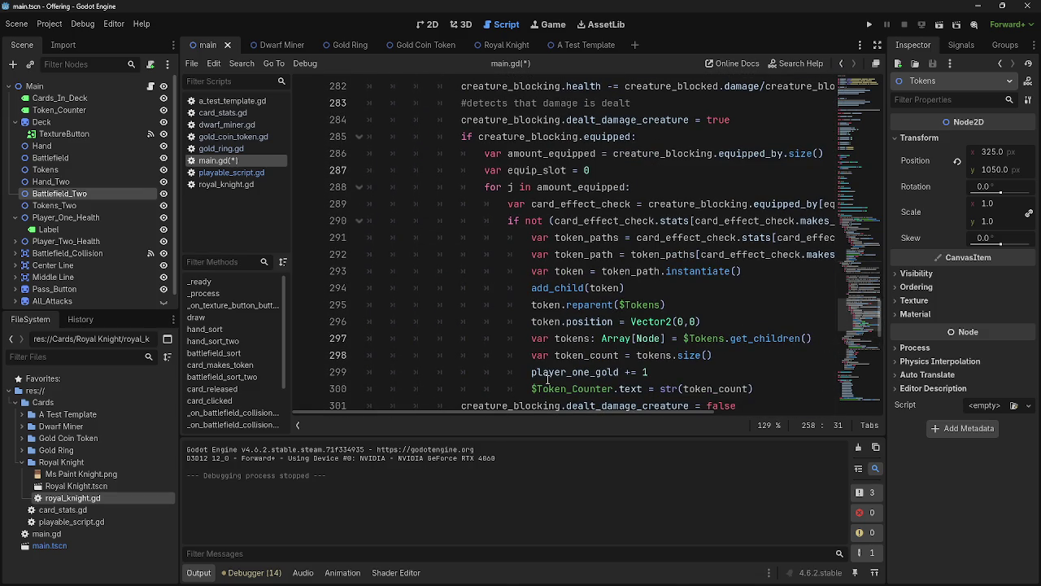
scroll(548, 380, "up", 6)
scroll(547, 380, "down", 1)
scroll(547, 380, "up", 2)
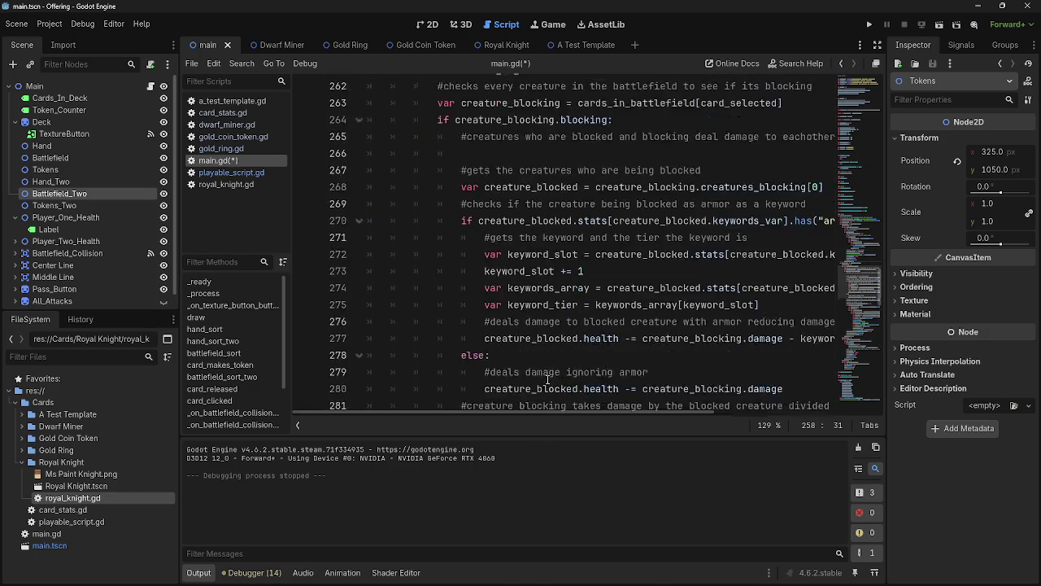
scroll(547, 379, "up", 11)
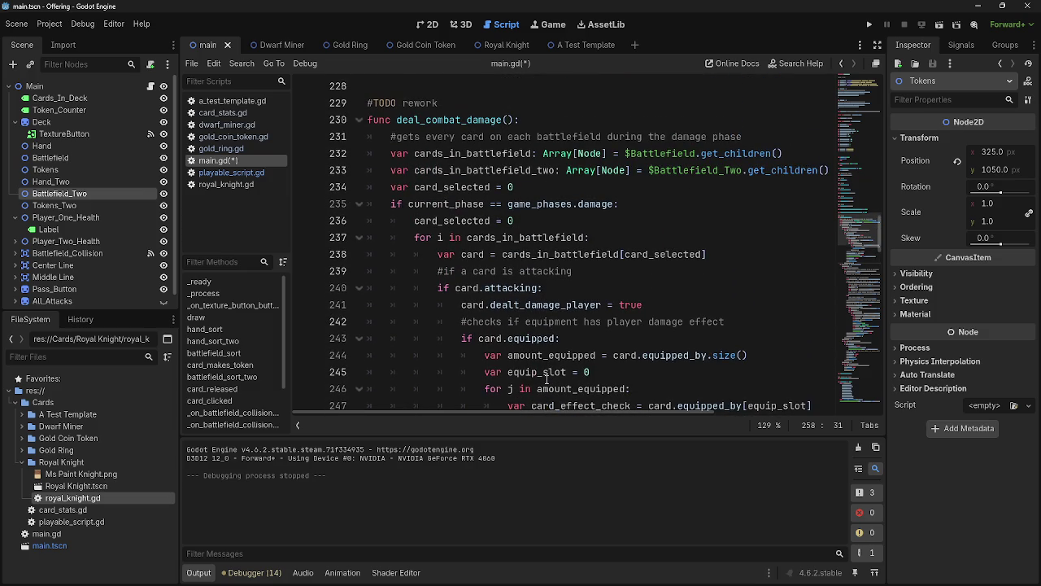
left_click(455, 270)
mouse_move(442, 271)
left_mouse_down()
mouse_move(585, 254)
mouse_move(415, 271)
left_mouse_up()
left_click(569, 272)
left_click(569, 272)
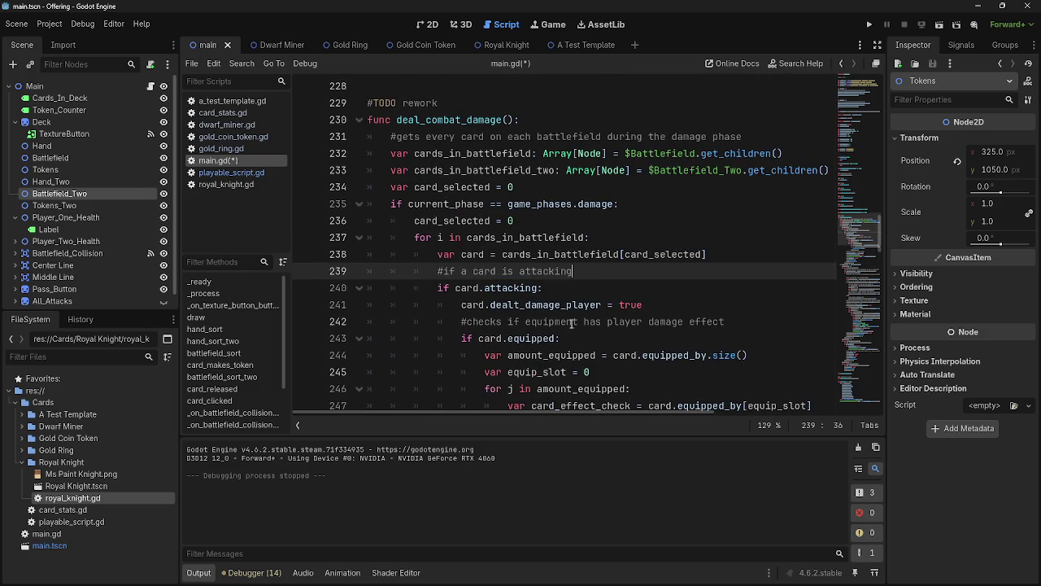
scroll(571, 323, "down", 5)
left_click_drag(463, 220, 696, 225)
left_click(696, 224)
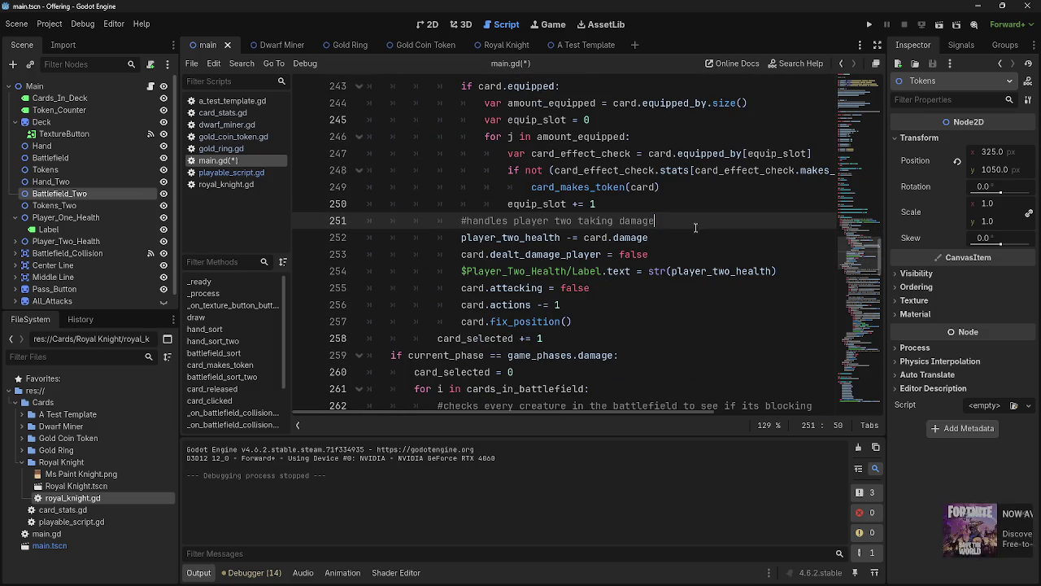
left_click(1024, 515)
- Inspect current_phase on line 259 and the comments on lines 260 and 262
scroll(532, 297, "down", 2)
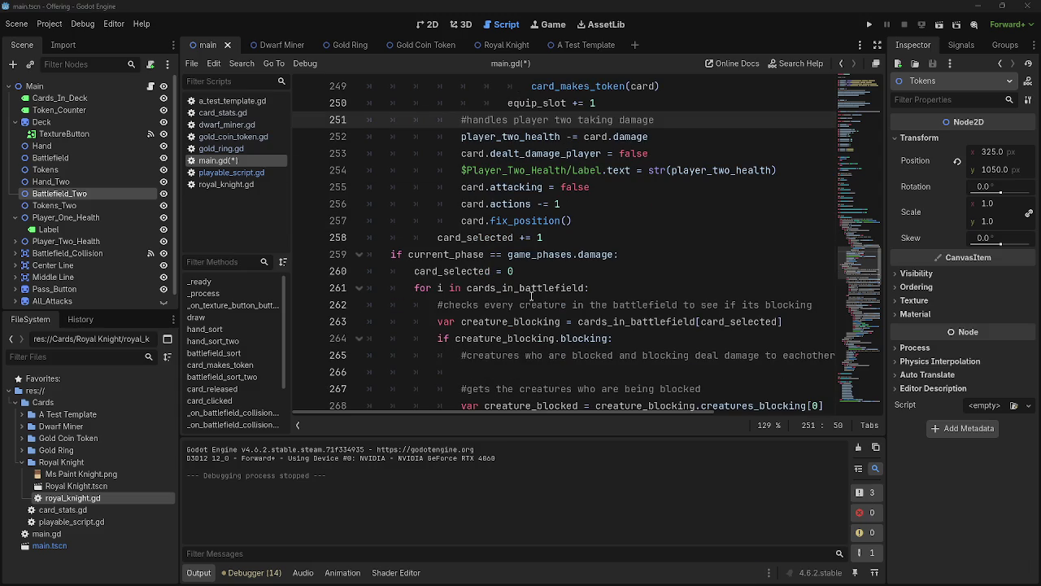
left_click(440, 254)
left_click(512, 255)
left_click(439, 254)
left_click(537, 255)
left_click(417, 254)
left_click(558, 255)
double_click(443, 254)
left_click(562, 270)
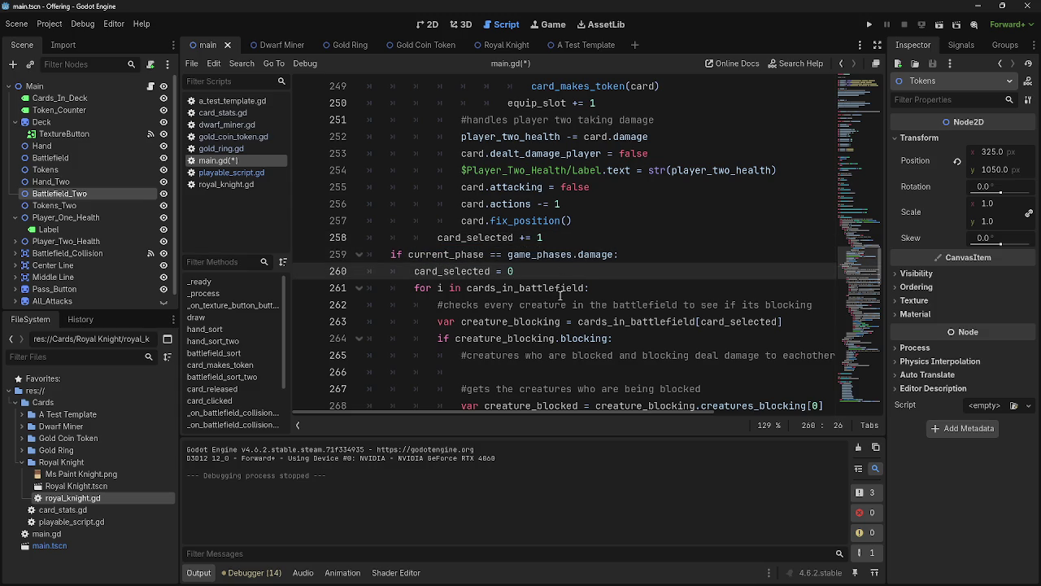
scroll(537, 295, "down", 1)
left_click_drag(438, 255, 814, 255)
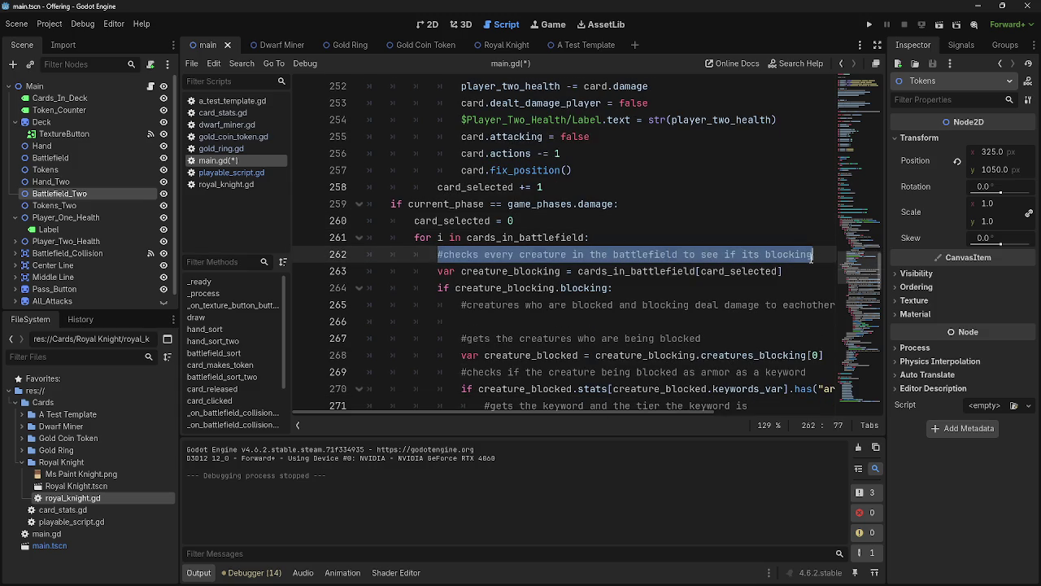
left_click(813, 254)
- Review the line 267 comment and put the caret before 'as' in the line 269 armor comment
scroll(587, 413, "right", 3)
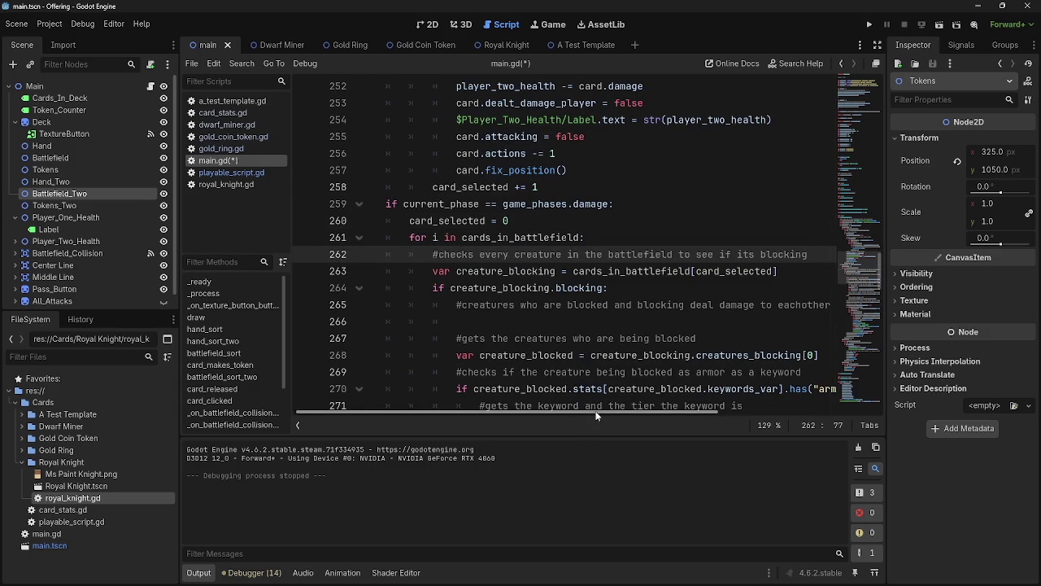
mouse_move(601, 413)
left_mouse_down()
mouse_move(667, 415)
mouse_move(571, 410)
mouse_move(661, 425)
mouse_move(576, 418)
left_mouse_up()
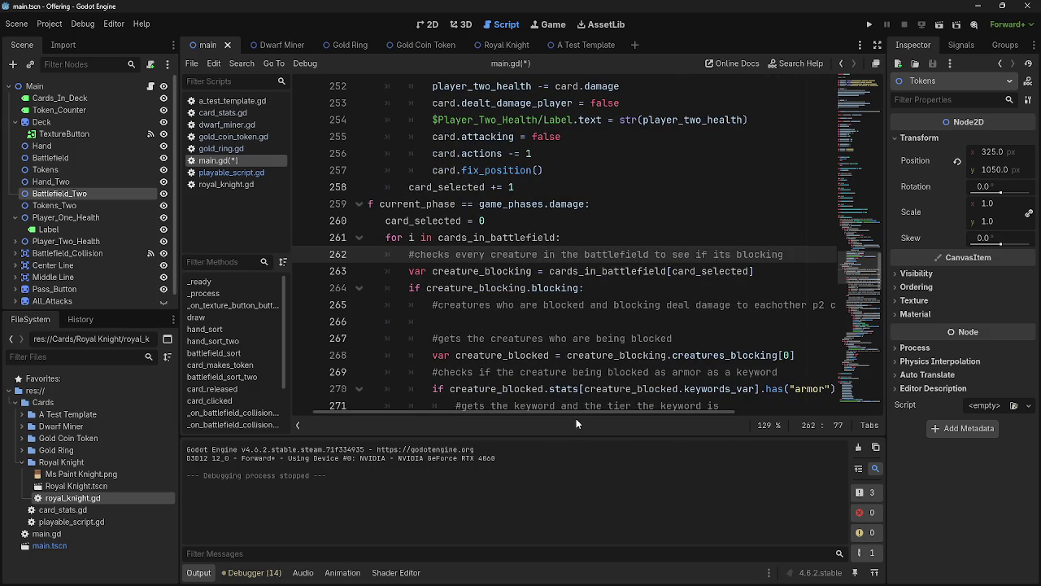
scroll(574, 414, "down", 1)
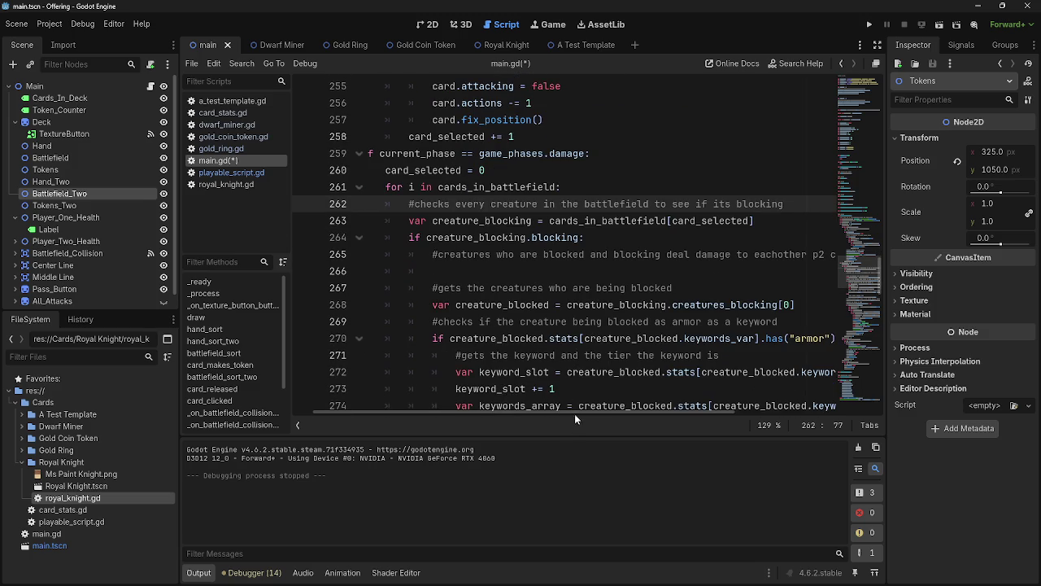
left_click_drag(432, 289, 716, 305)
left_click(711, 290)
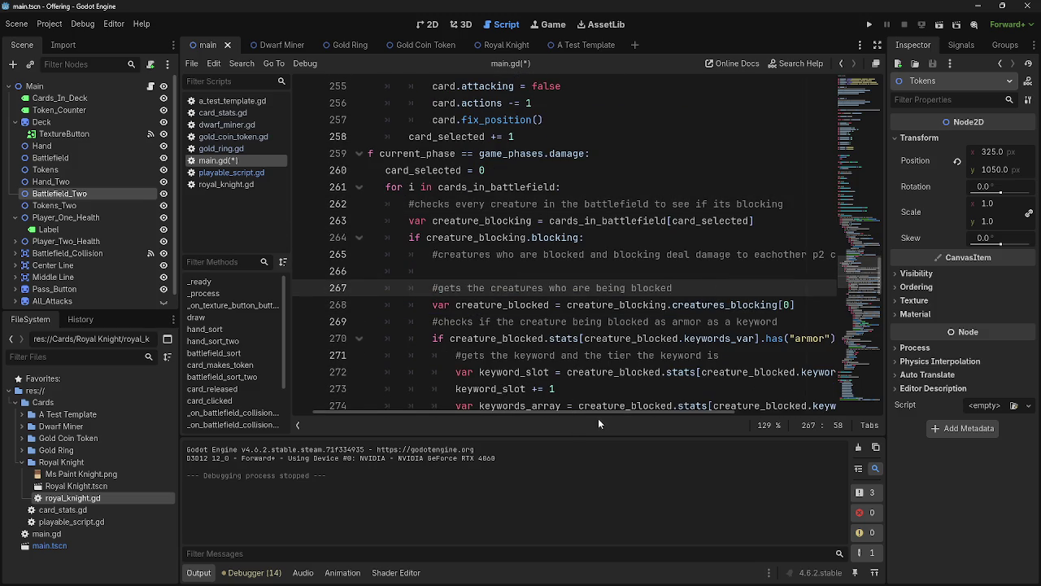
scroll(595, 388, "down", 1)
left_click_drag(473, 271, 777, 271)
left_click(796, 278)
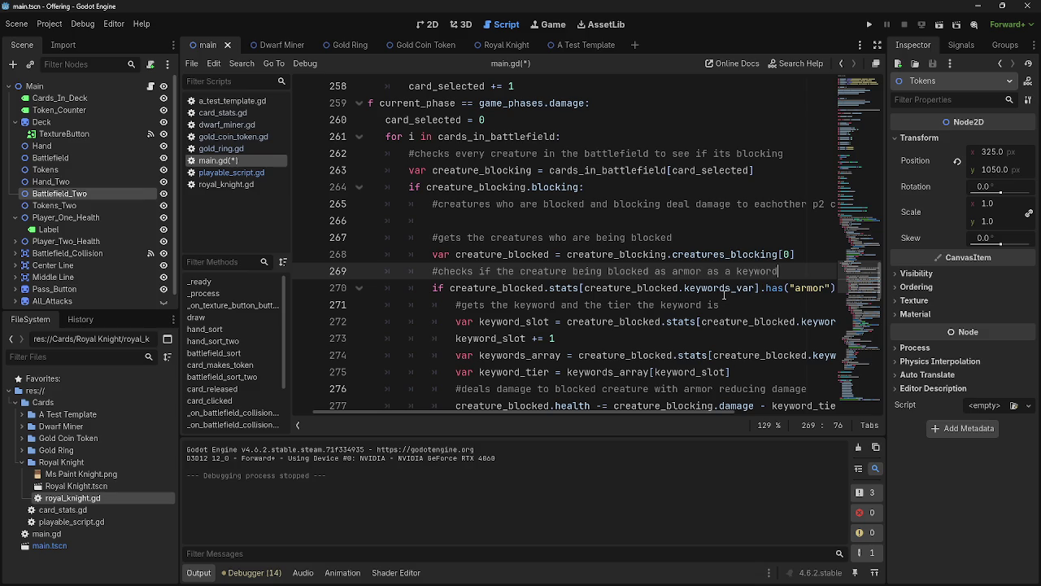
left_click(656, 271)
- Make the line 269 comment read 'has armor as a keyword' and check the line 276 comment
type("h")
scroll(673, 419, "down", 1)
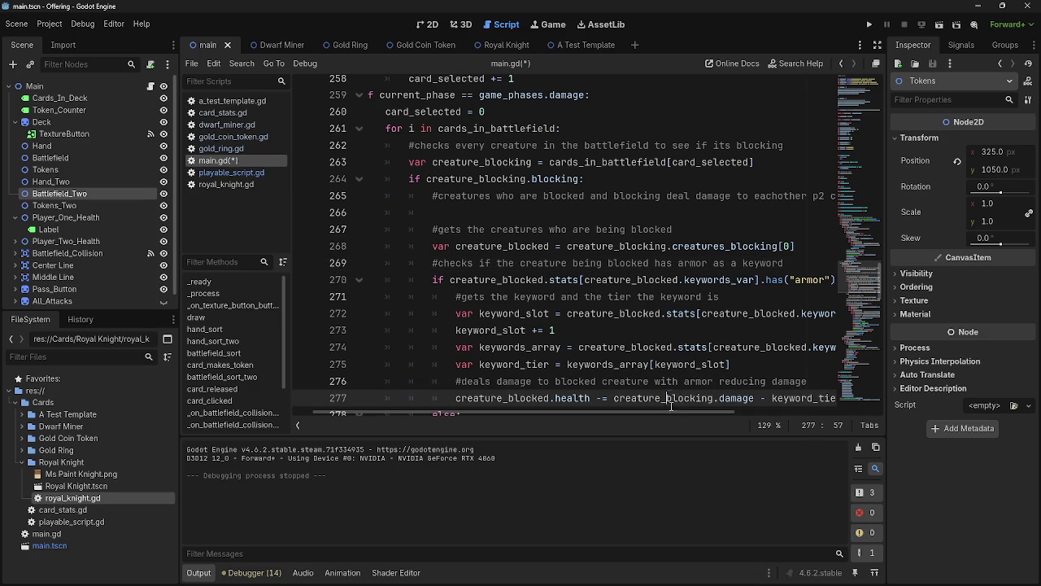
left_click(719, 381)
mouse_move(673, 409)
left_mouse_down()
mouse_move(795, 406)
mouse_move(719, 413)
left_mouse_up()
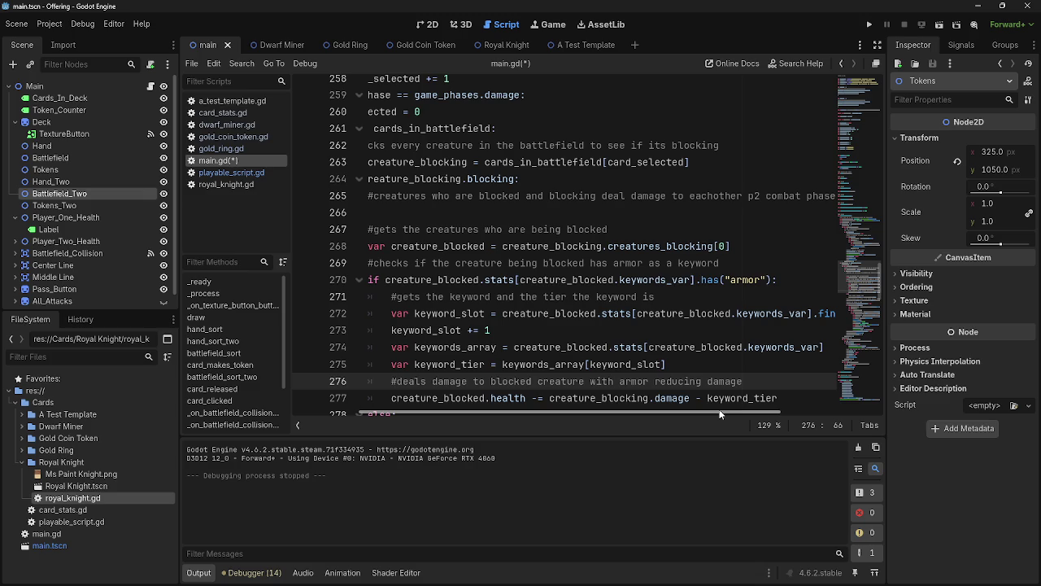
- Collapse the deal_combat_damage function with its gutter fold arrow
scroll(720, 414, "left", 3)
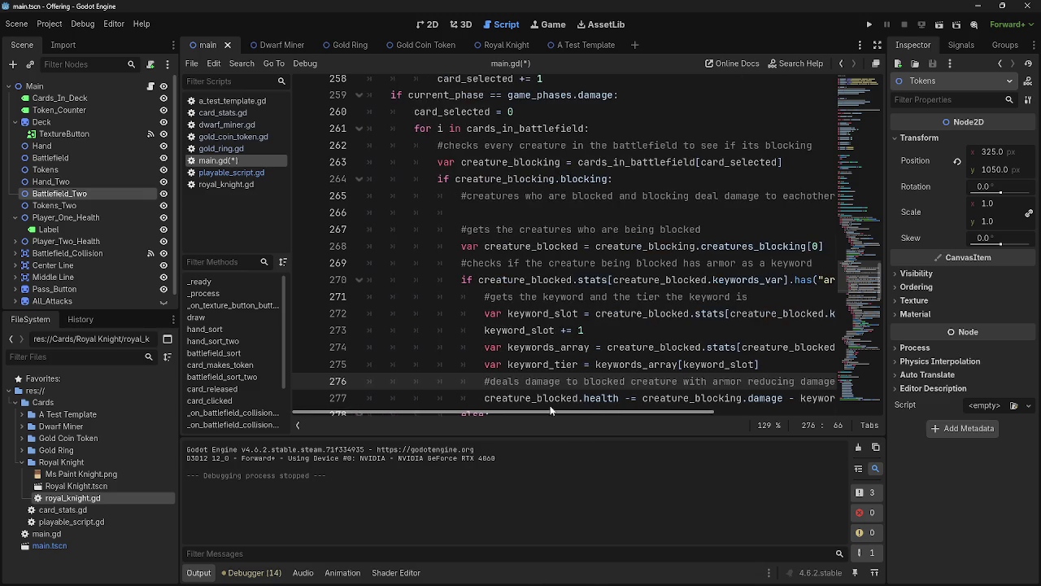
scroll(370, 263, "up", 13)
left_click(358, 263)
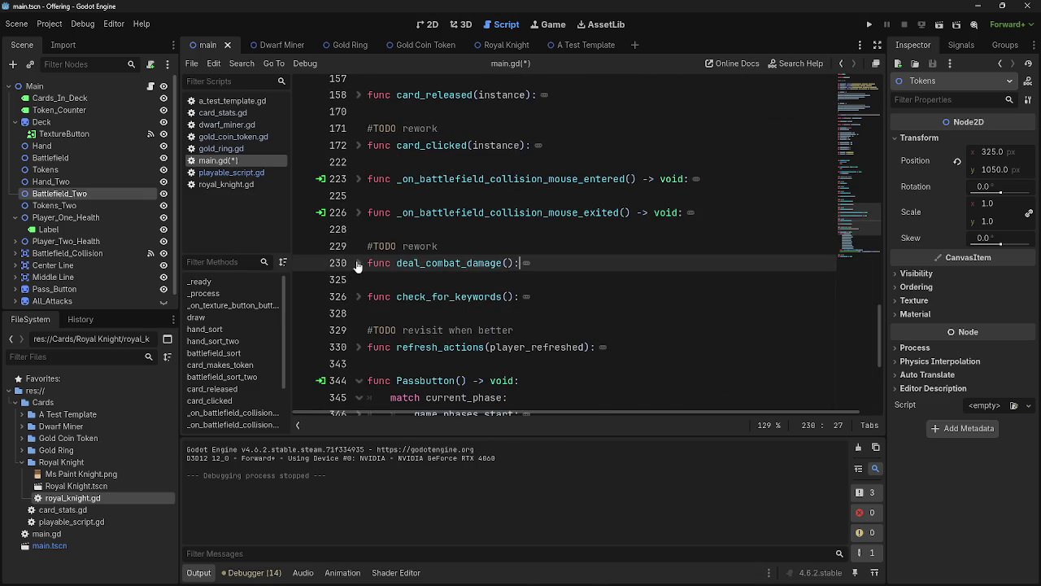
scroll(407, 292, "down", 2)
scroll(431, 315, "up", 12)
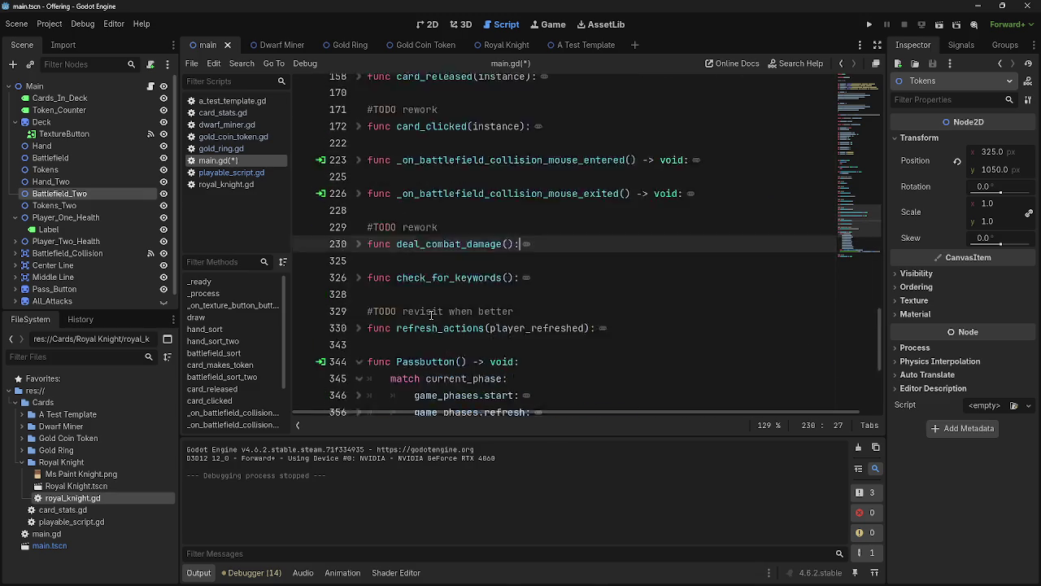
left_click(517, 229)
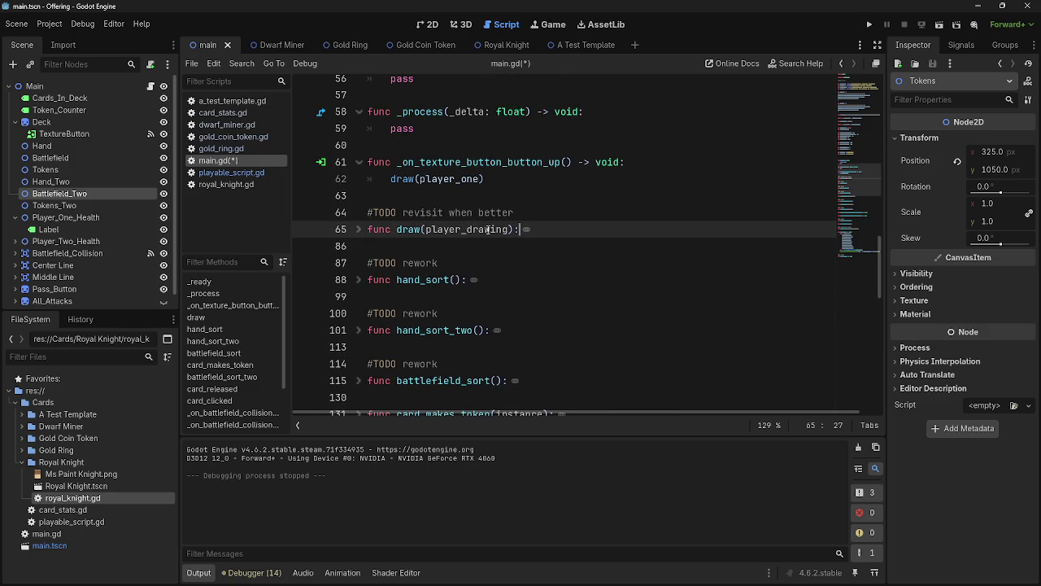
scroll(503, 319, "down", 4)
scroll(503, 319, "down", 5)
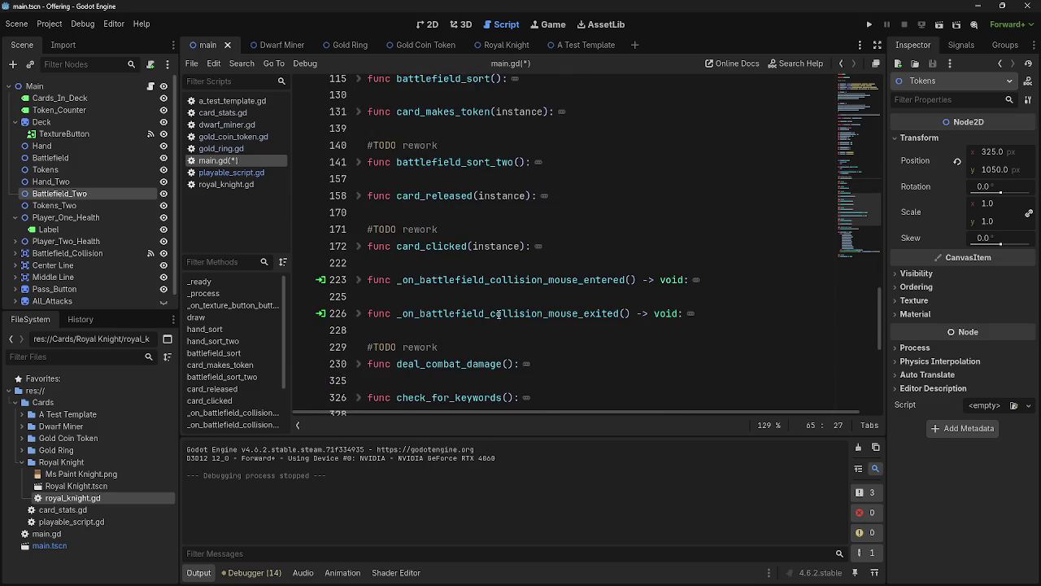
left_click(667, 347)
left_click(484, 313)
scroll(476, 330, "up", 2)
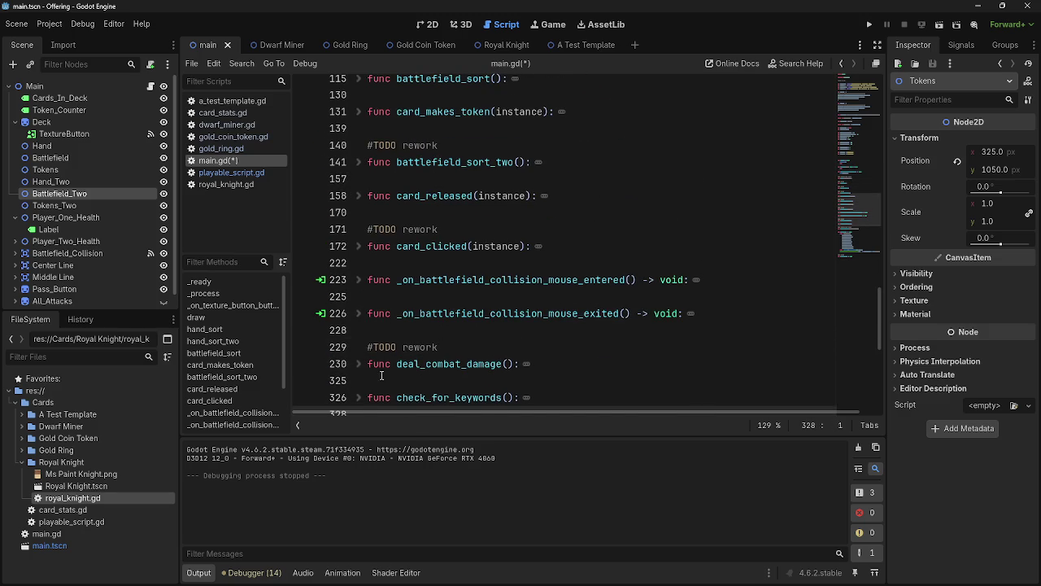
left_click(359, 363)
scroll(483, 314, "down", 10)
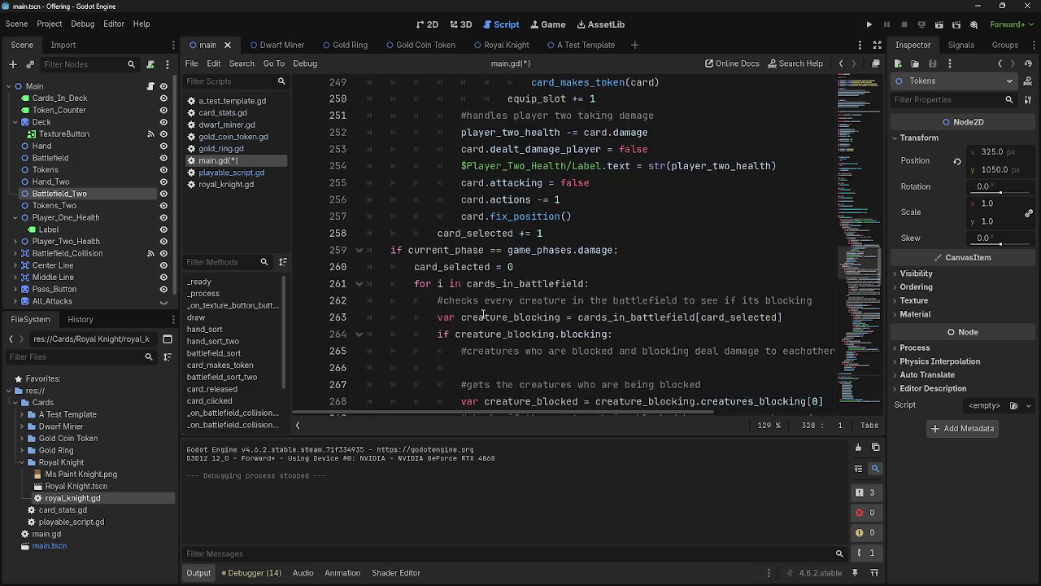
- Review the keyword lookup on lines 271–275 and the line 276 damage comment, highlighting creature_blocked
scroll(483, 314, "down", 4)
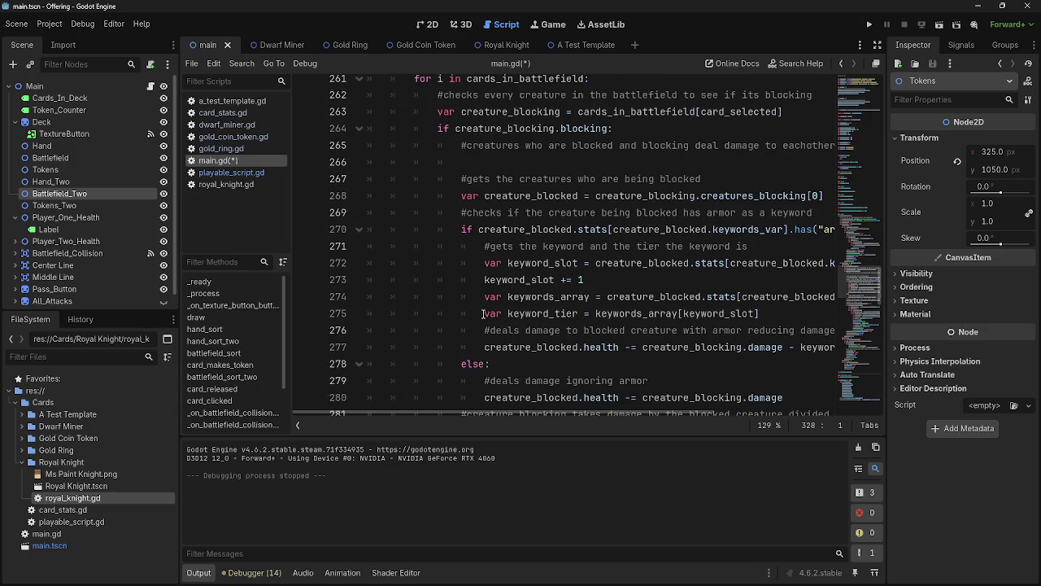
scroll(483, 314, "up", 7)
scroll(474, 313, "down", 8)
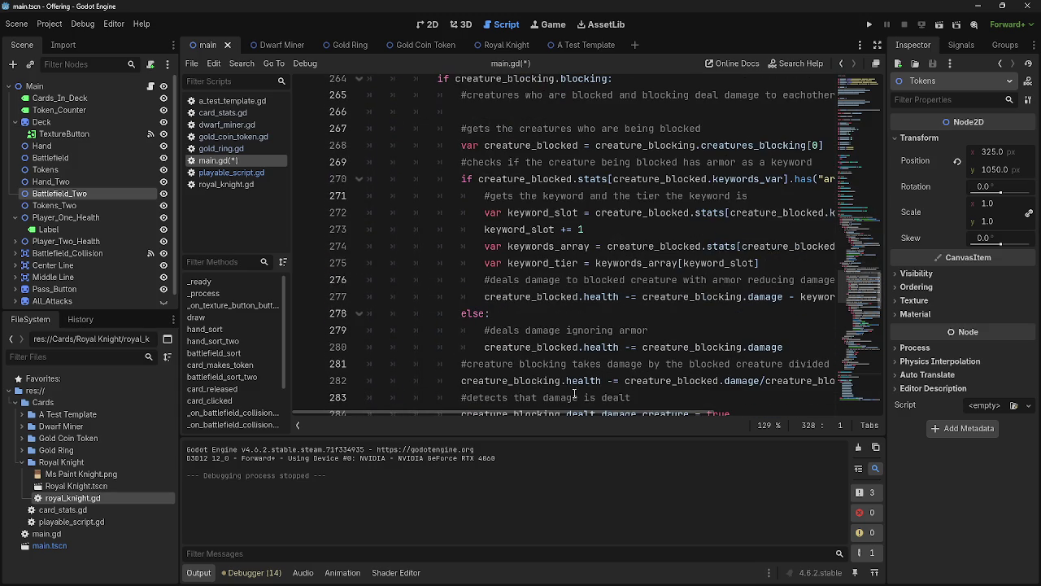
scroll(564, 413, "right", 3)
mouse_move(704, 258)
left_mouse_down()
mouse_move(488, 245)
mouse_move(406, 197)
mouse_move(406, 213)
mouse_move(409, 196)
left_mouse_up()
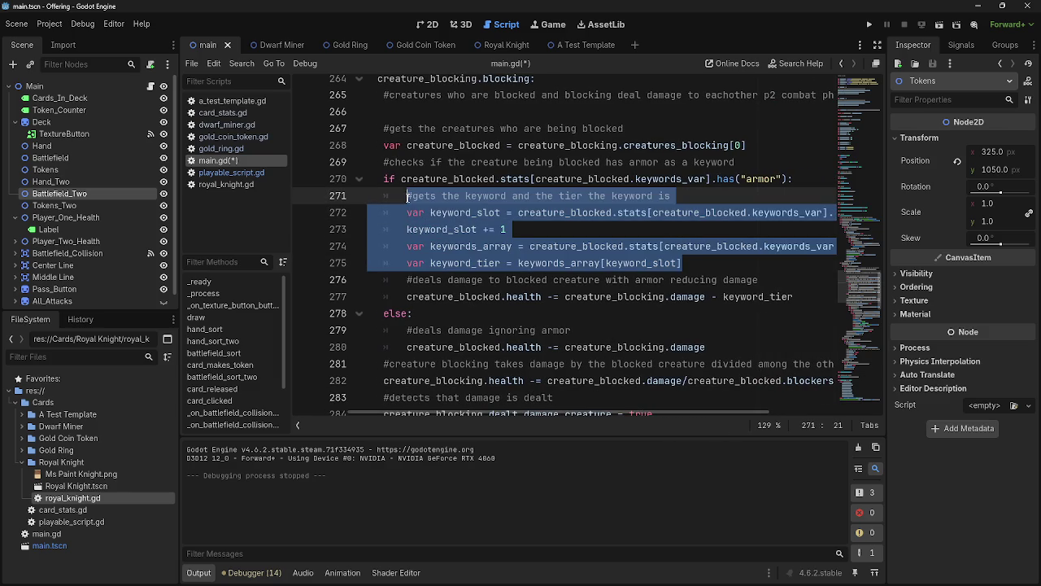
left_click(720, 259)
left_click_drag(682, 262, 410, 213)
left_click(699, 266)
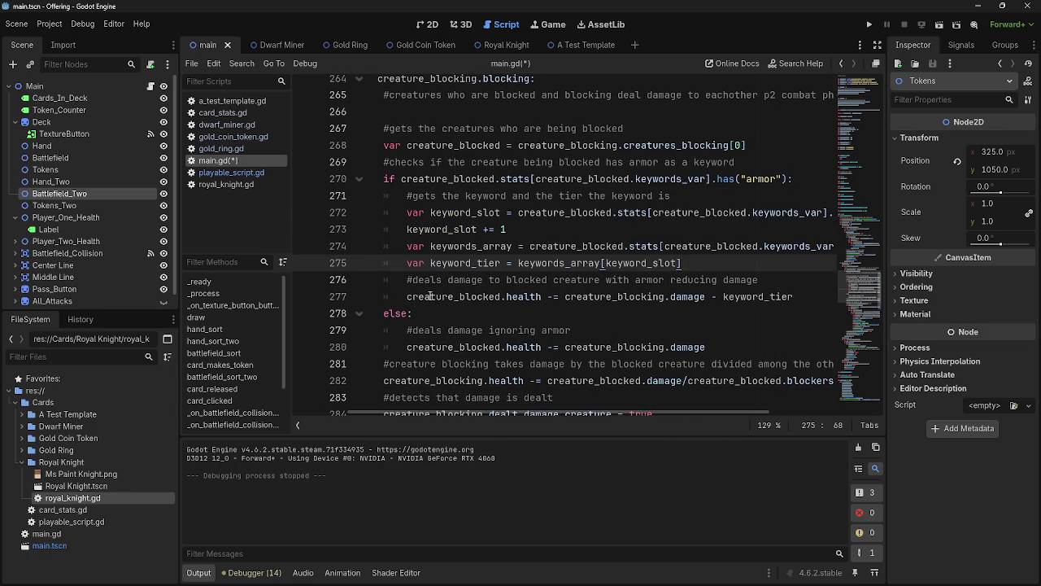
left_click_drag(797, 279, 400, 279)
left_click(779, 277)
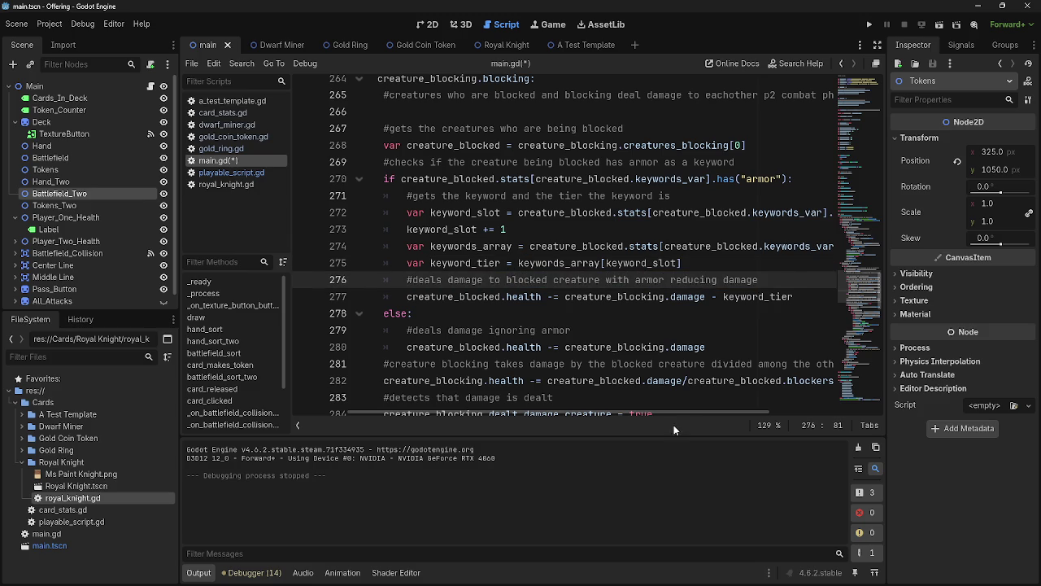
scroll(706, 412, "right", 3)
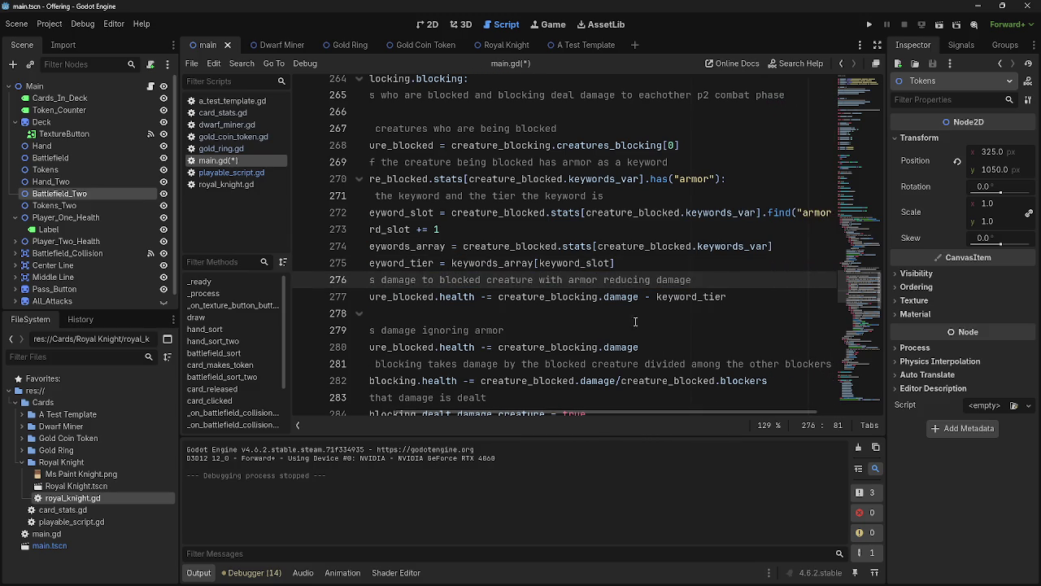
double_click(509, 246)
left_click_drag(775, 245, 449, 246)
scroll(496, 413, "left", 1)
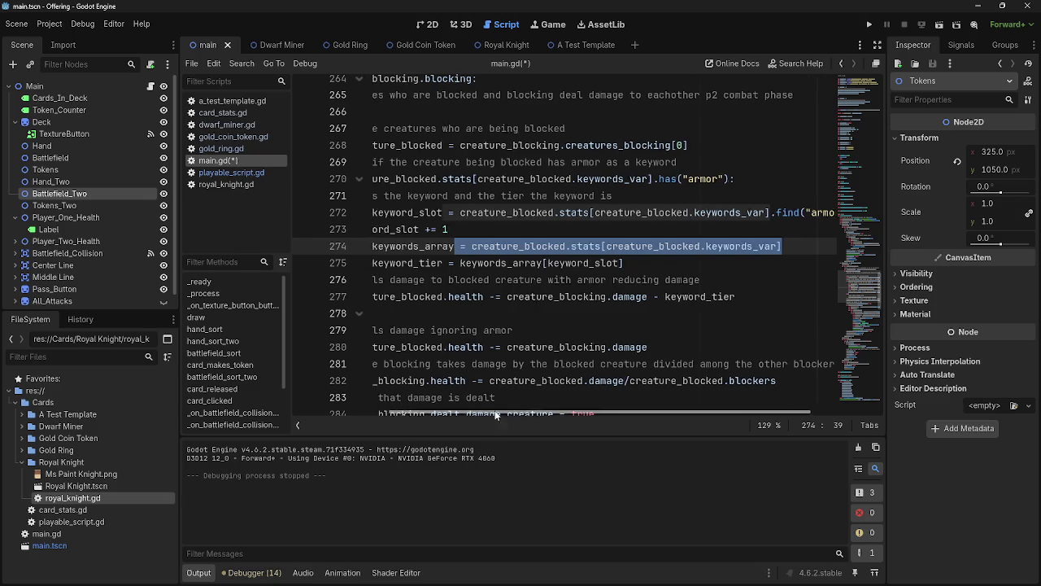
scroll(496, 412, "left", 3)
left_click(448, 200)
- Check the ignoring-armor comment above the keyword lookup
scroll(546, 259, "up", 3)
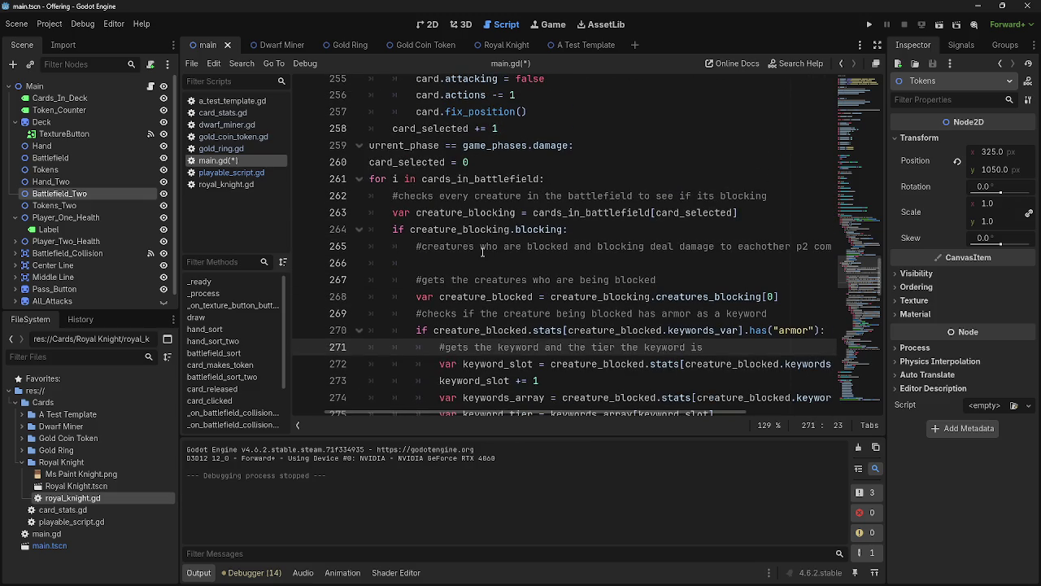
scroll(483, 253, "down", 2)
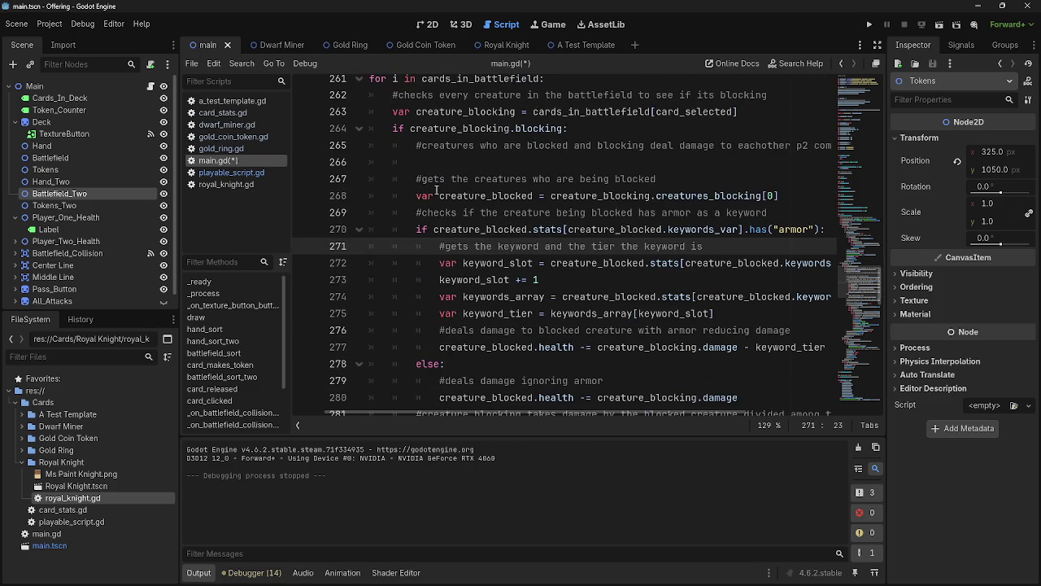
scroll(461, 213, "down", 4)
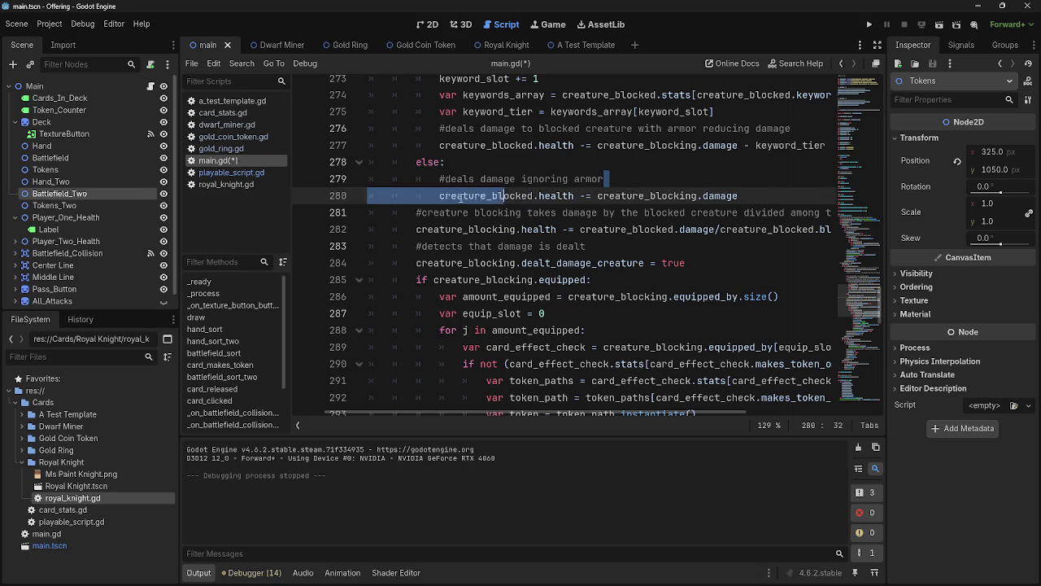
left_click(602, 181)
scroll(648, 185, "down", 1)
scroll(648, 185, "up", 4)
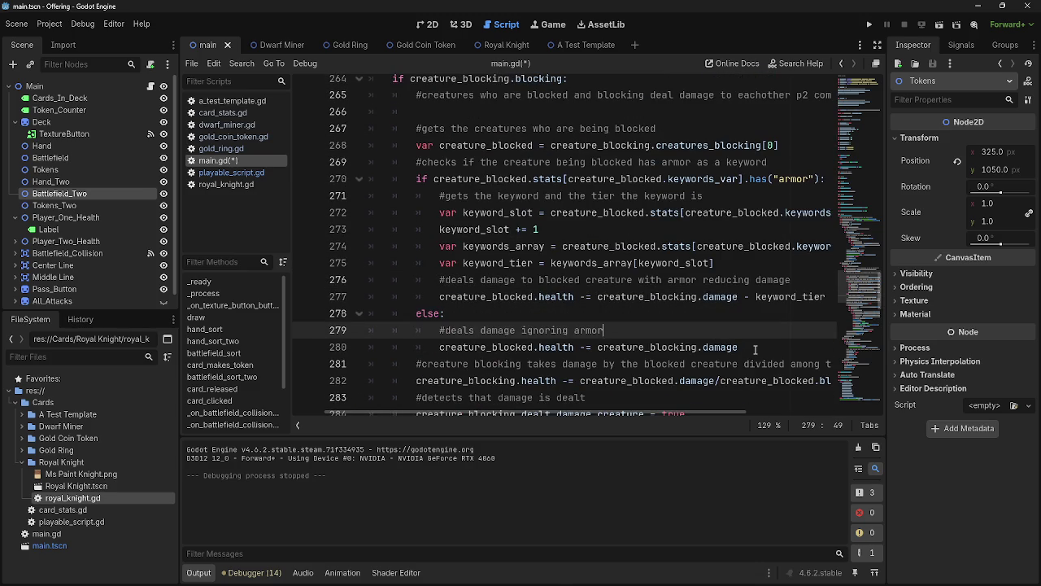
- Indent the else branch on lines 278–280 one level, then switch to playable_script.gd
mouse_move(755, 349)
left_mouse_down()
mouse_move(431, 332)
mouse_move(431, 314)
mouse_move(379, 306)
left_mouse_up()
key("Tab")
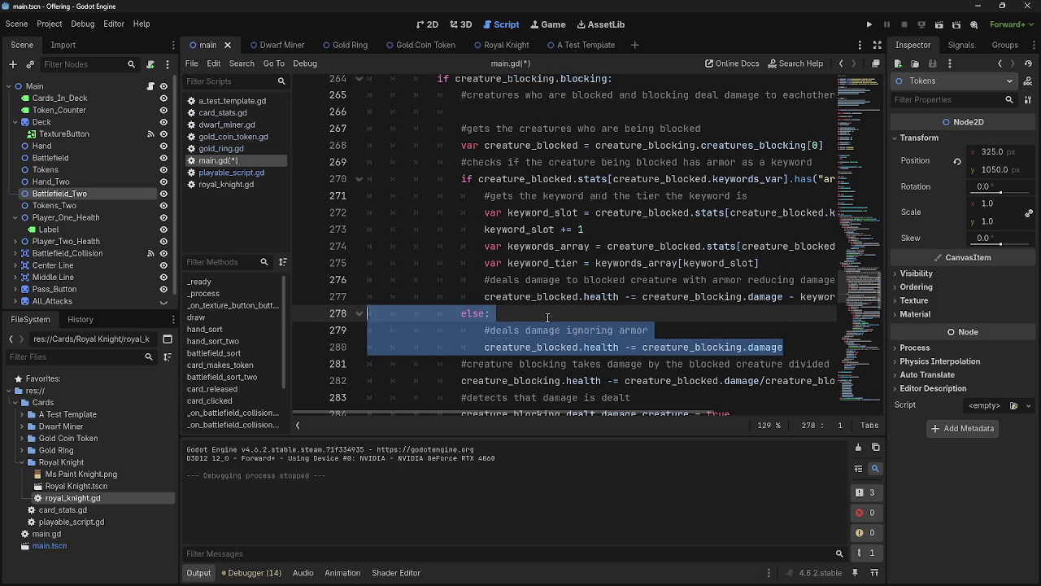
left_click(548, 317)
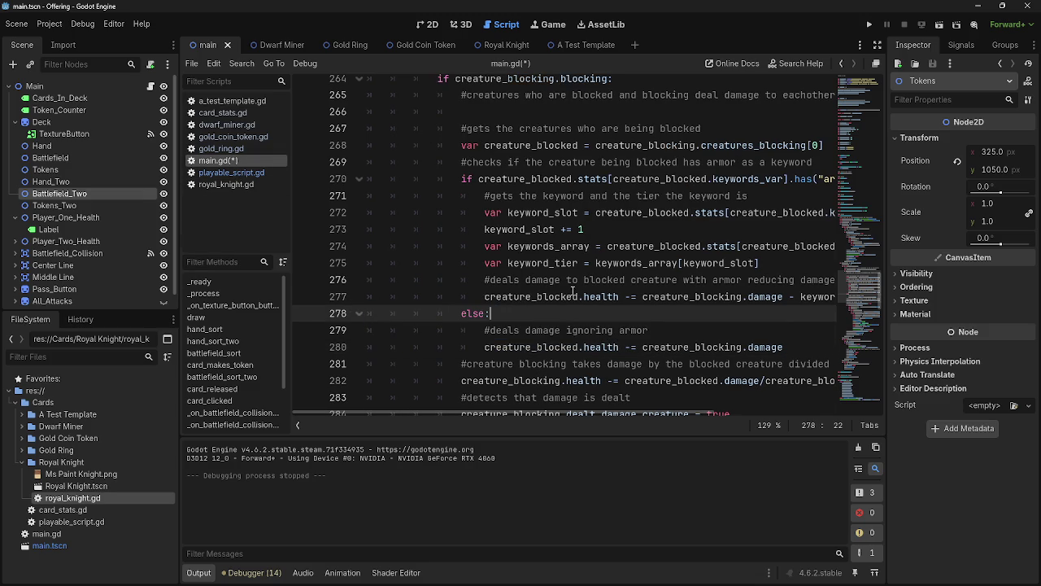
left_click(231, 173)
scroll(488, 244, "down", 3)
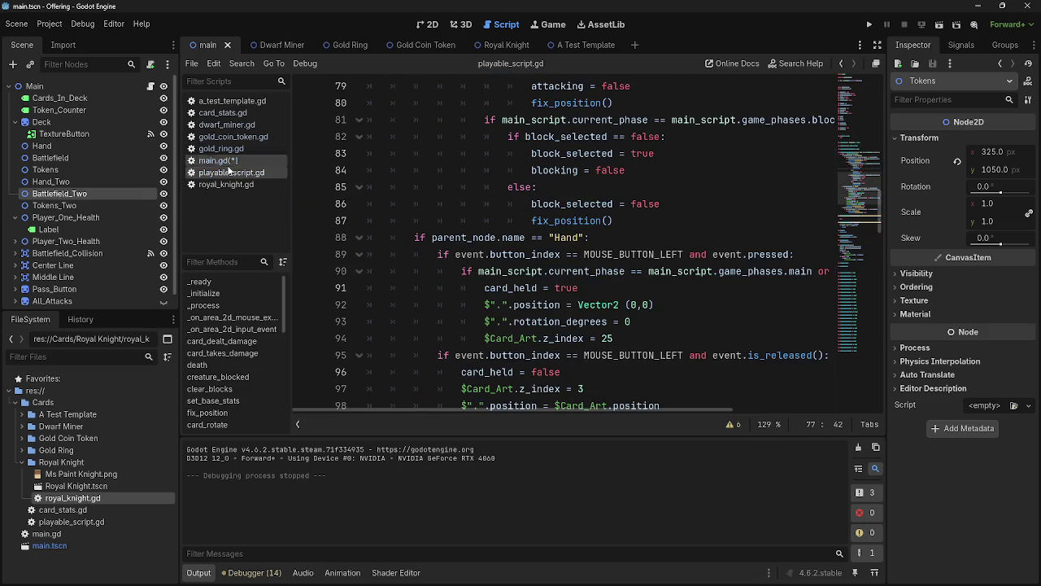
- Leave playable_script.gd and return to main.gd
scroll(479, 220, "down", 5)
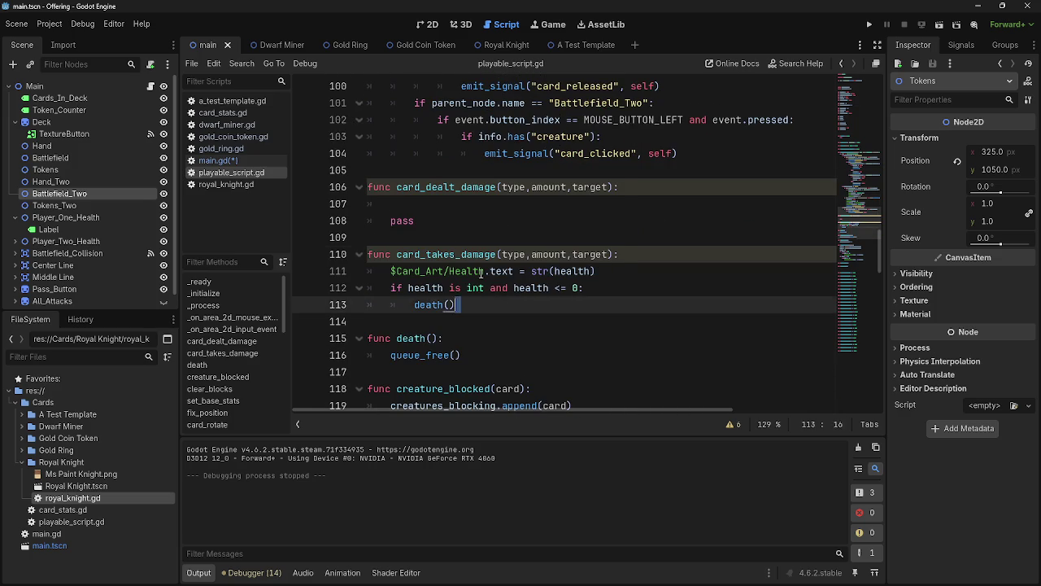
left_click_drag(585, 313, 345, 189)
left_click(484, 303)
left_click(238, 160)
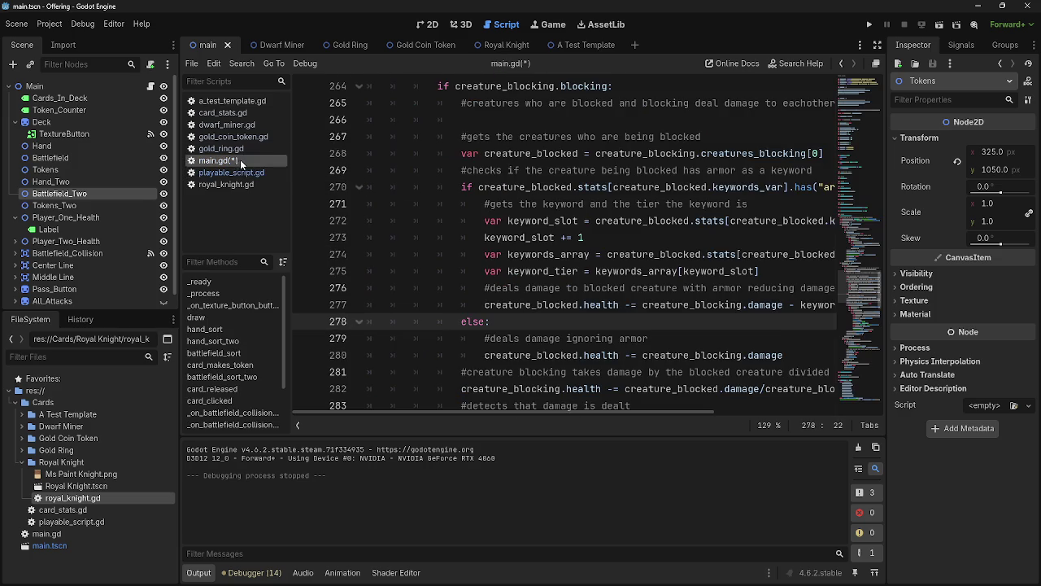
- Delete the '#detects that damage is dealt' comment on line 283
scroll(549, 295, "down", 2)
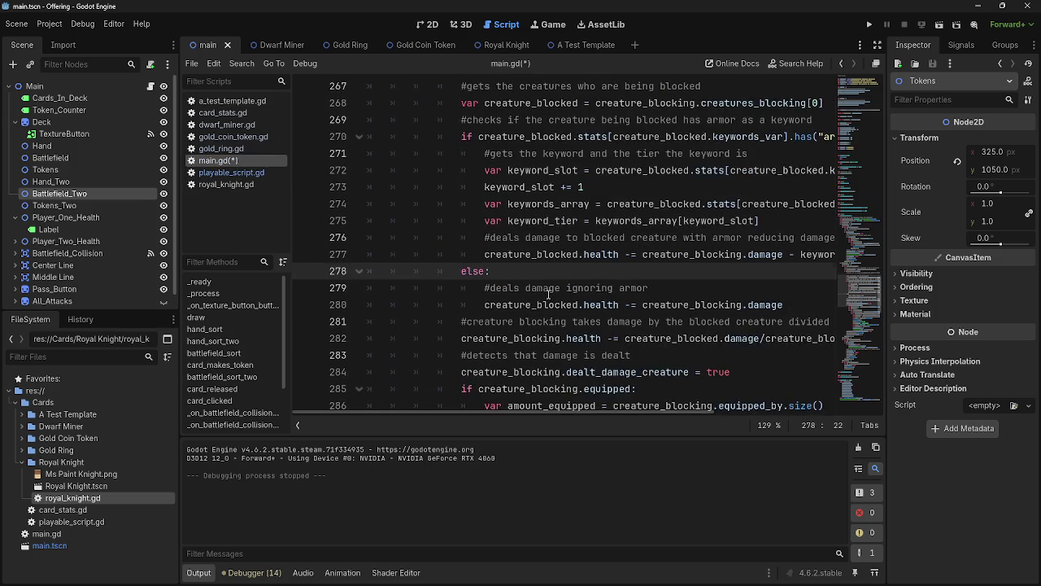
left_click_drag(549, 409, 623, 412)
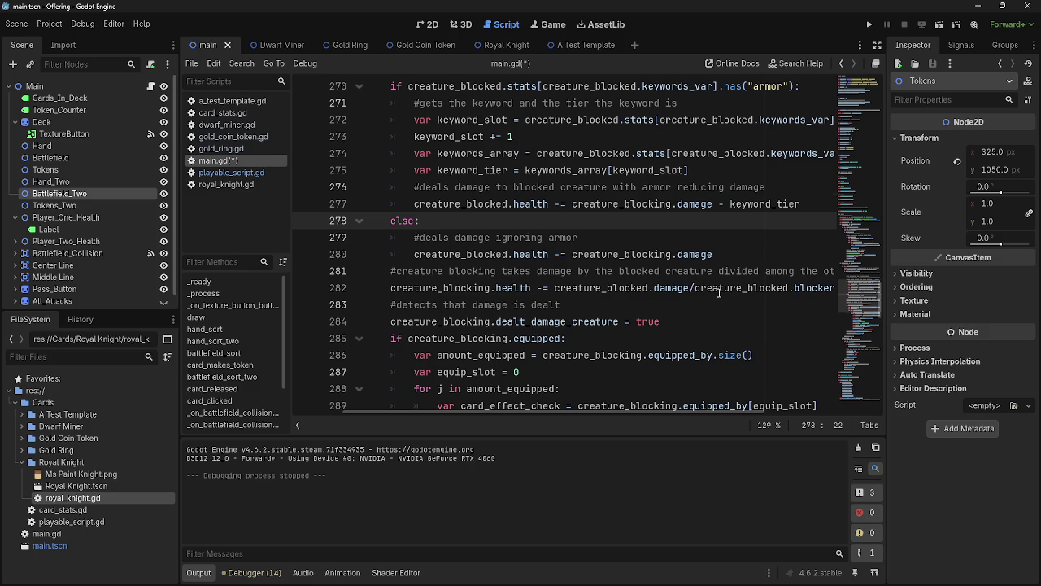
scroll(719, 322, "down", 1)
scroll(746, 412, "right", 3)
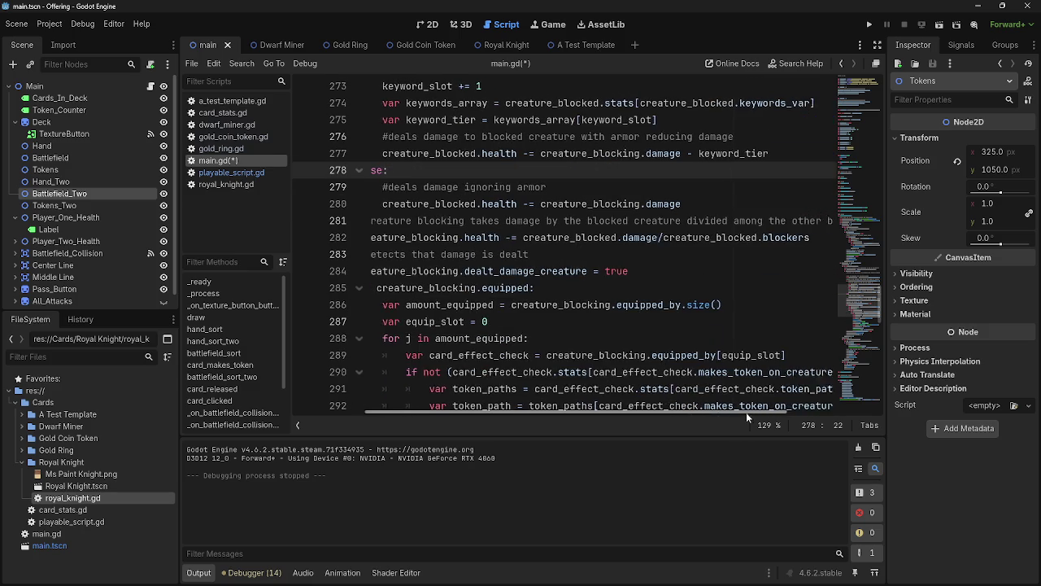
scroll(724, 414, "left", 2)
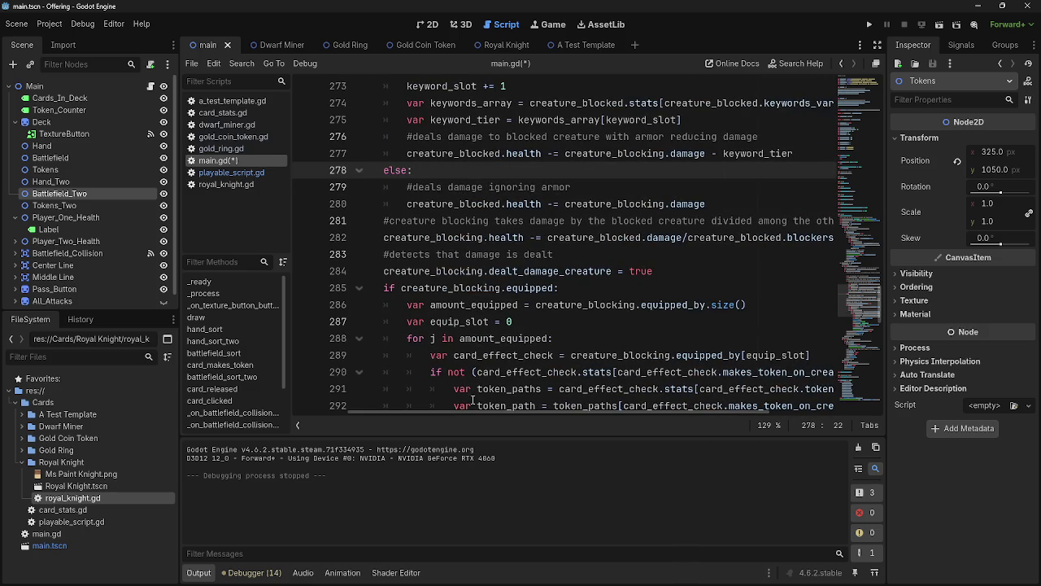
left_click_drag(460, 412, 403, 412)
scroll(535, 269, "down", 1)
left_click_drag(655, 205, 332, 208)
key("BackSpace")
key("BackSpace")
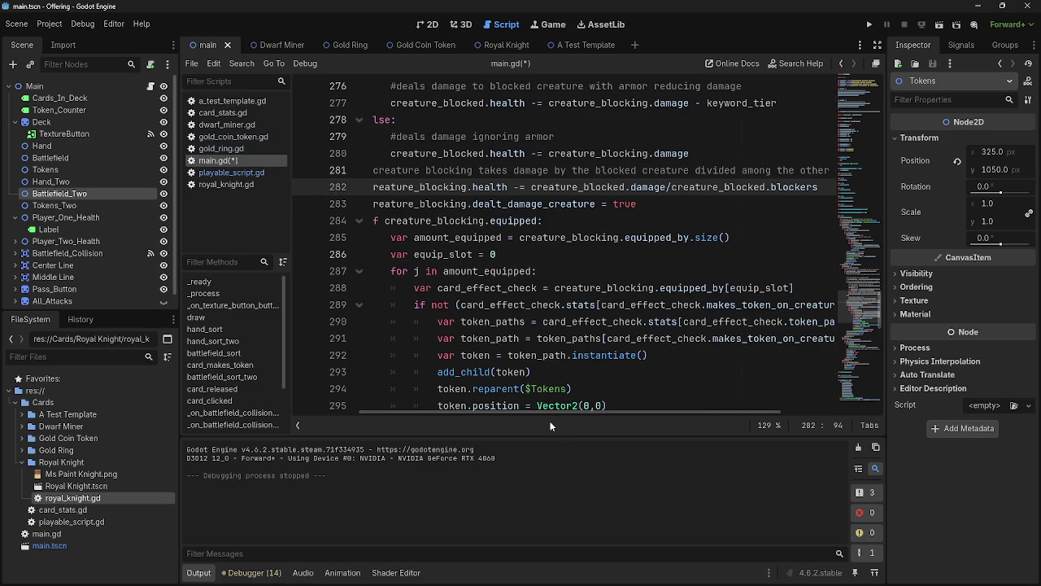
- Look over the amount_equipped and equip_slot lines around lines 284–287
left_click(574, 220)
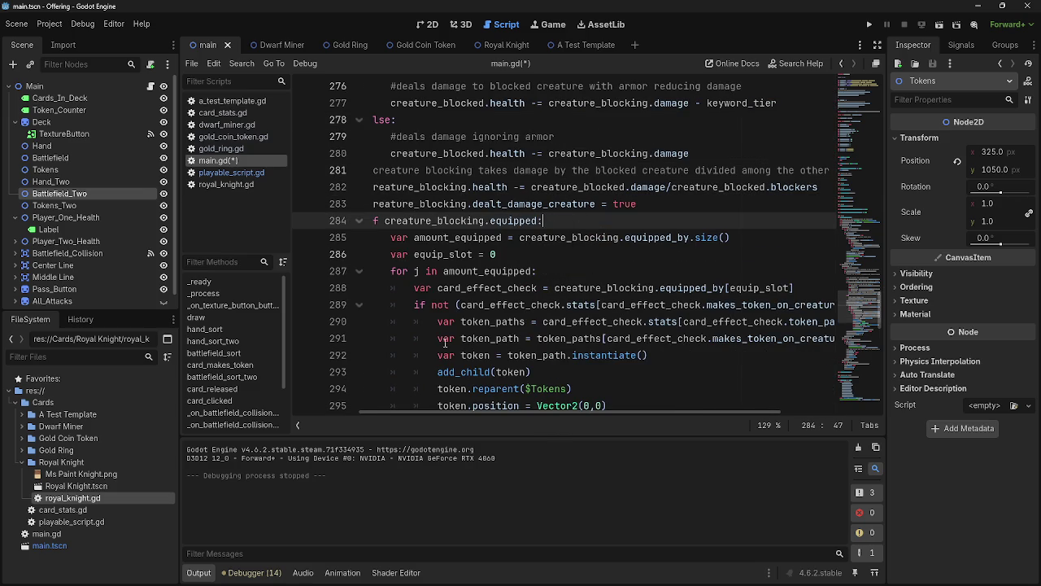
left_click_drag(466, 413, 439, 413)
mouse_move(404, 221)
left_mouse_down()
mouse_move(635, 235)
mouse_move(626, 231)
mouse_move(646, 216)
left_mouse_up()
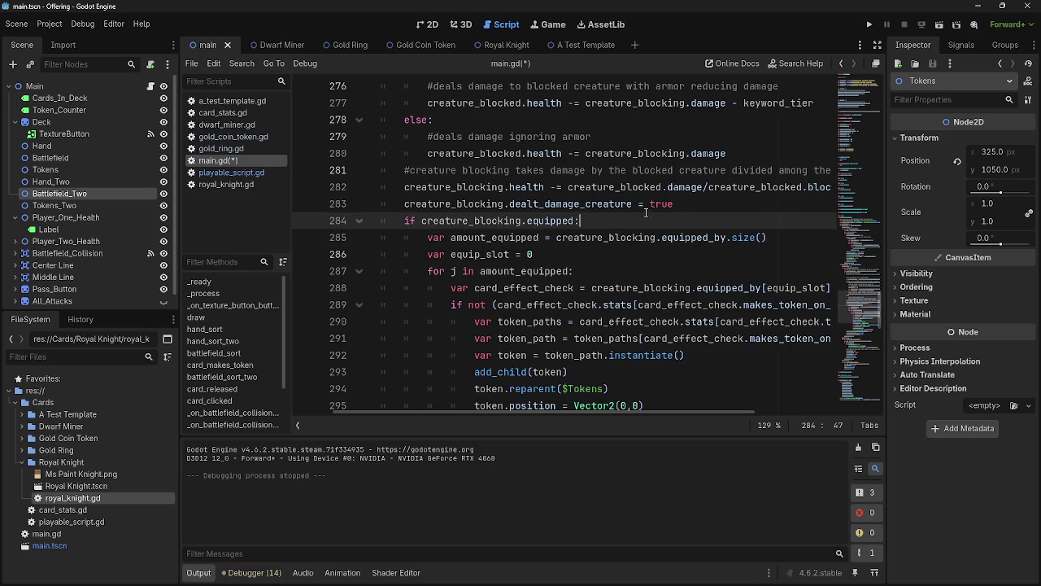
left_click(720, 198)
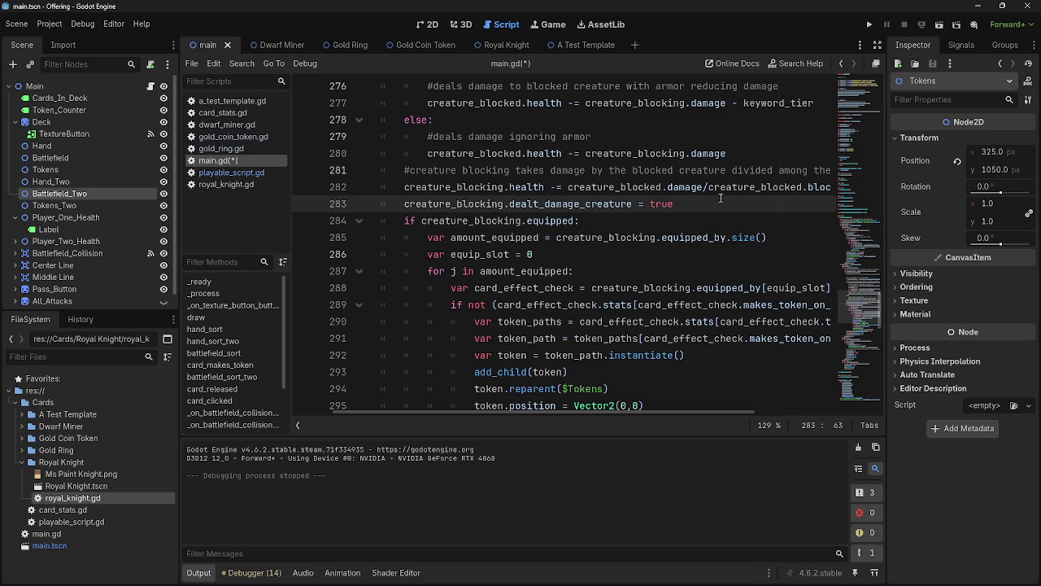
mouse_move(427, 237)
left_mouse_down()
mouse_move(792, 235)
mouse_move(427, 238)
left_mouse_up()
left_click(792, 236)
left_click(569, 254)
left_click_drag(570, 255, 427, 255)
left_click(571, 255)
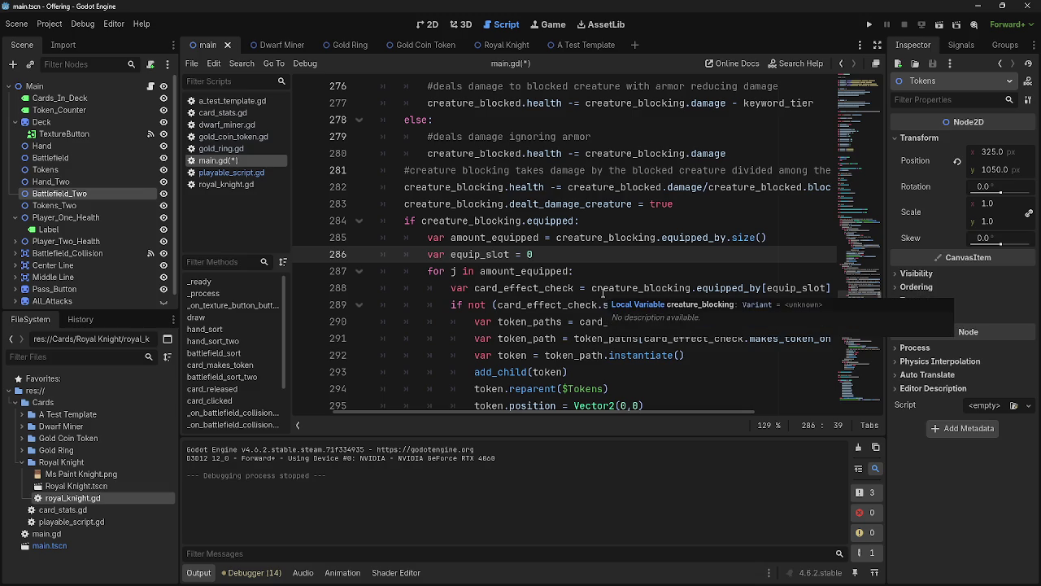
left_click(596, 271)
- Add the comment '#goes through all equipment for effects' above the equip_slot line
left_click(787, 238)
key("Return")
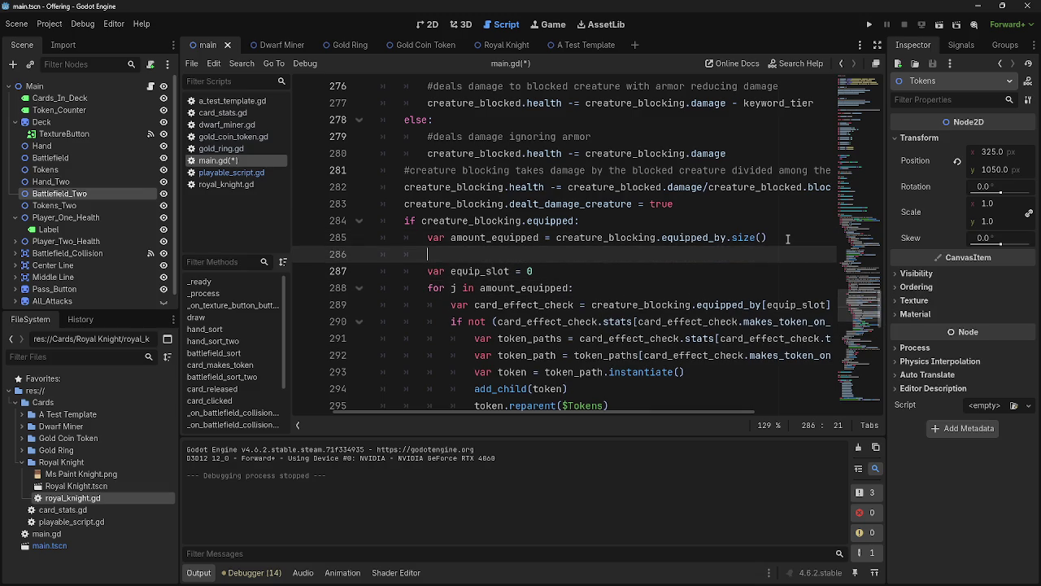
type("#goes through all equi")
type("pme")
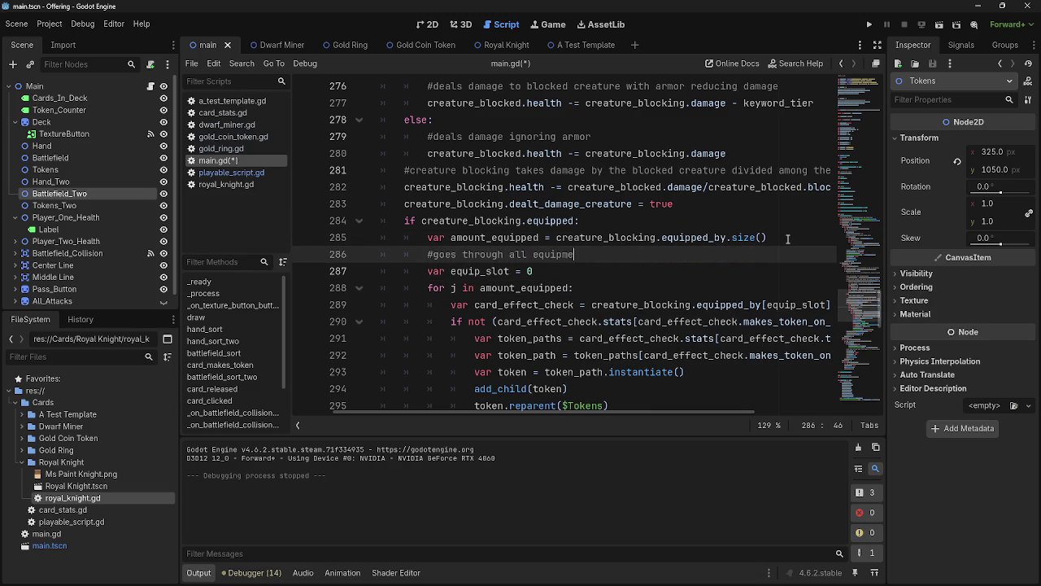
type("nt for effecs")
key("BackSpace")
type("ts")
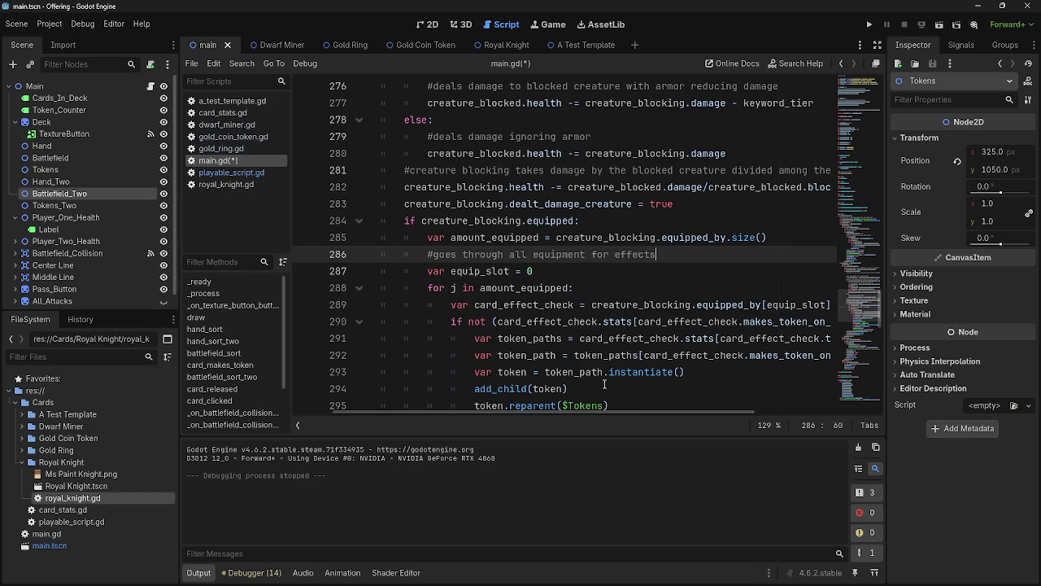
- Select lines 291–300 of the blocker's equipment loop for review
scroll(612, 379, "down", 2)
scroll(606, 379, "down", 1)
mouse_move(609, 411)
left_mouse_down()
mouse_move(743, 412)
mouse_move(645, 412)
left_mouse_up()
scroll(569, 284, "down", 1)
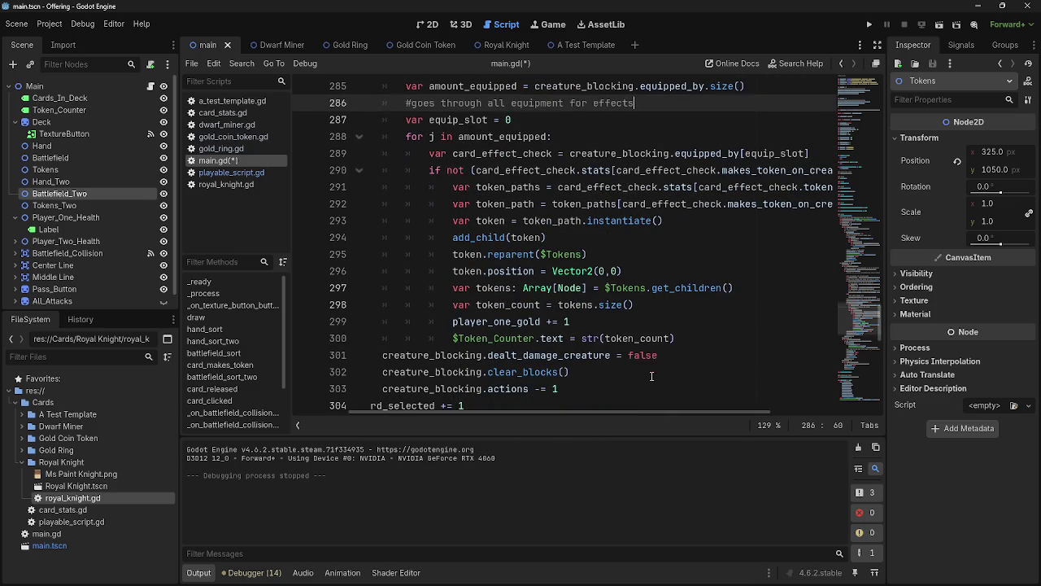
left_click_drag(679, 339, 442, 180)
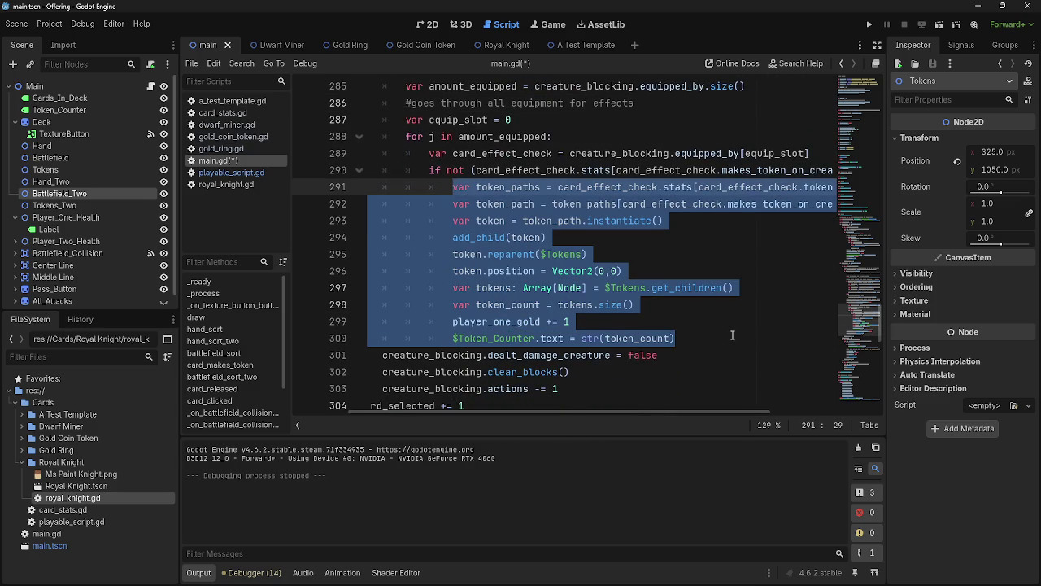
scroll(736, 335, "up", 1)
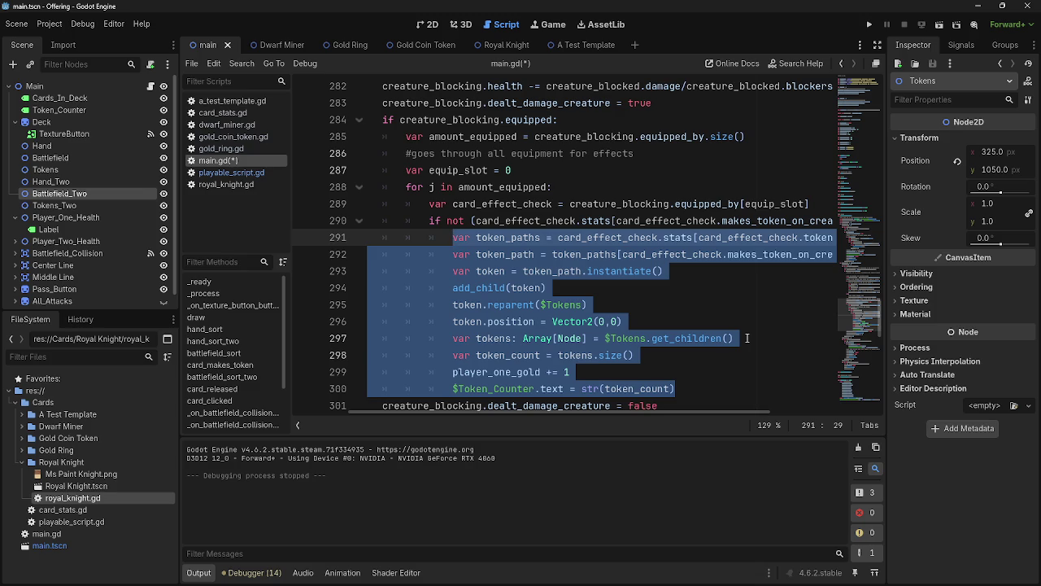
- Replace the selected token-creation lines with the call card_makes_token(card_effect_check)
mouse_move(632, 408)
left_mouse_down()
mouse_move(699, 410)
mouse_move(601, 415)
left_mouse_up()
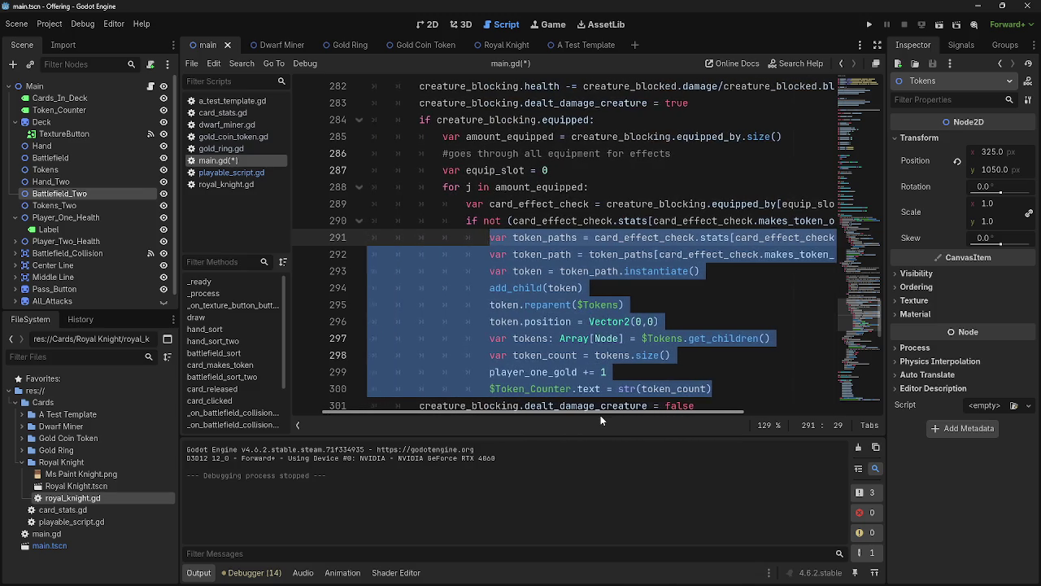
type("creatur")
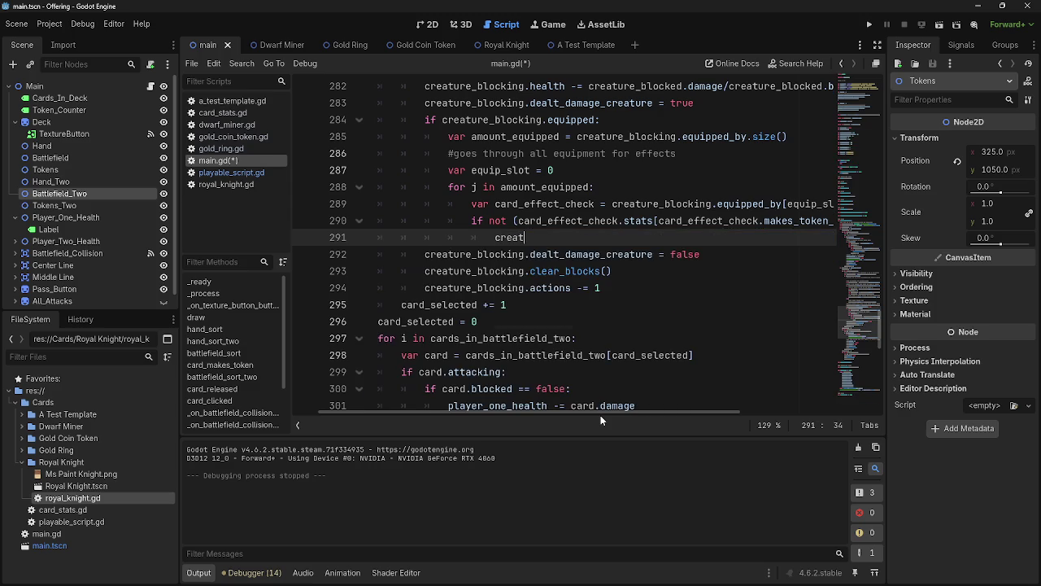
key("BackSpace")
key("BackSpace")
key("BackSpace")
type("ard_")
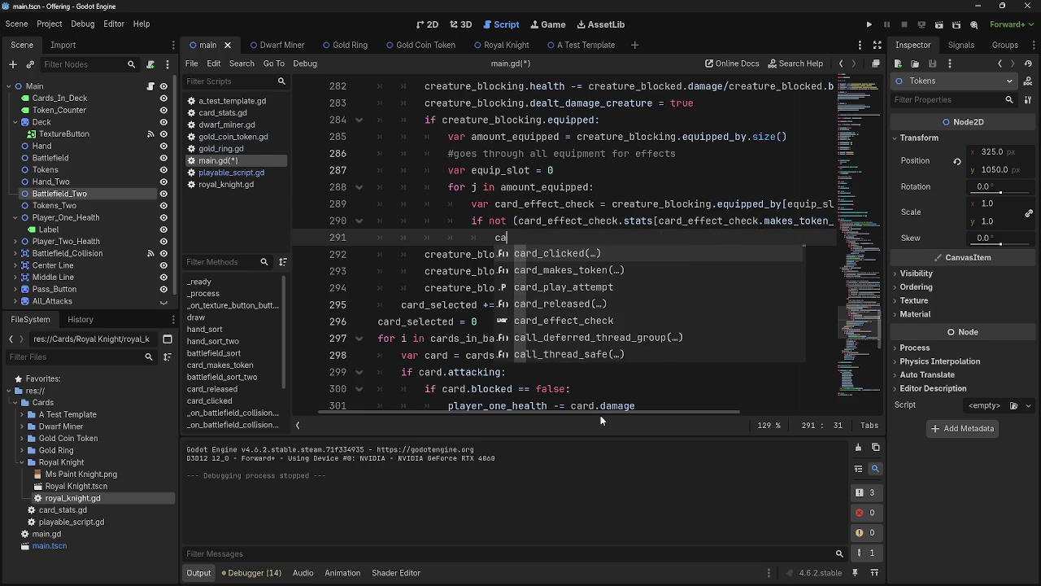
key("Down")
key("Return")
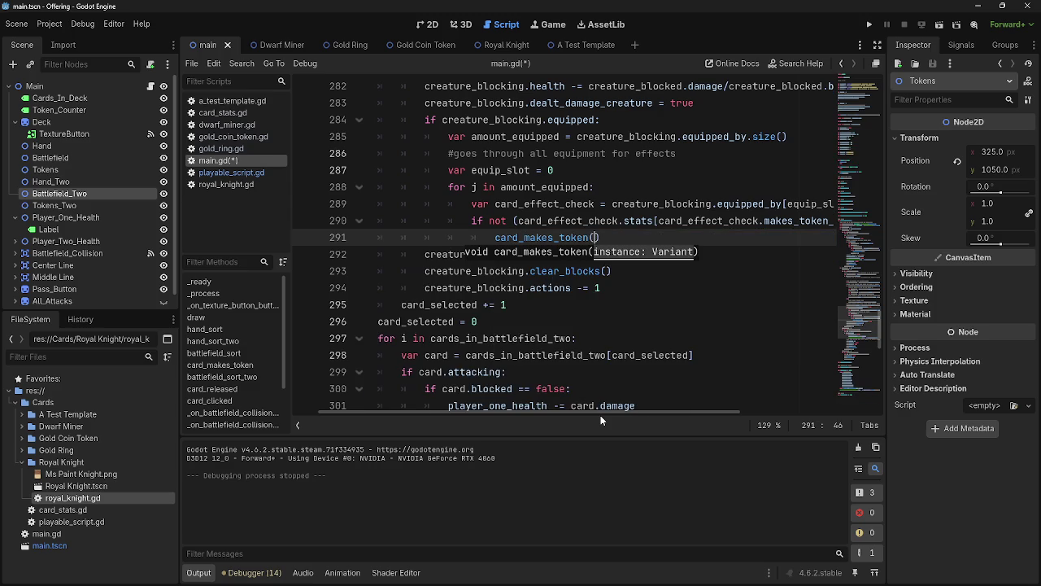
type("card_ef")
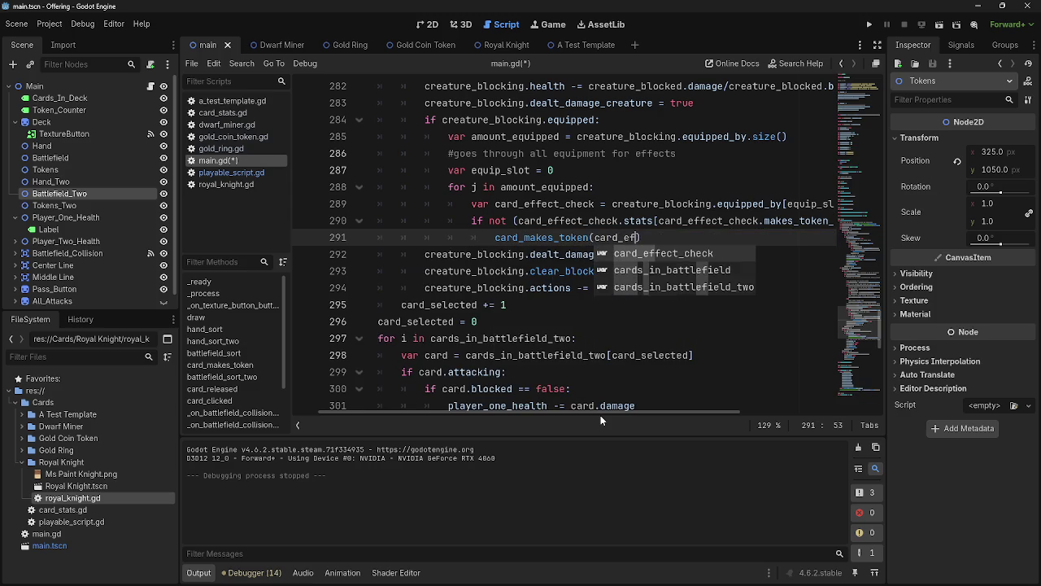
key("Return")
key("Right")
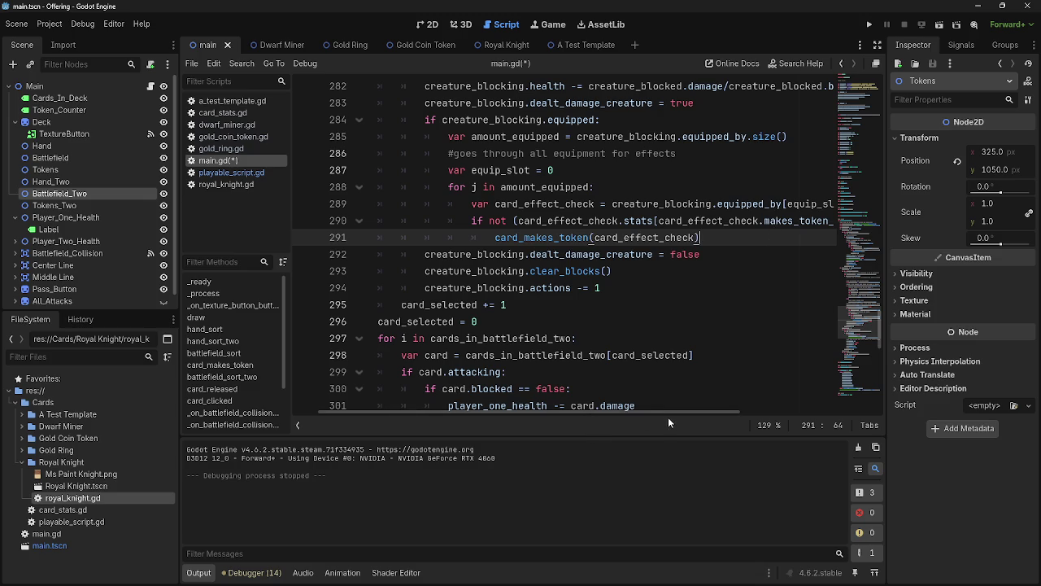
mouse_move(672, 413)
left_mouse_down()
mouse_move(700, 413)
mouse_move(658, 414)
left_mouse_up()
- Add the comment '#fixes creatures after combar' on a new line below the card_makes_token call
left_click(703, 302)
scroll(702, 301, "up", 1)
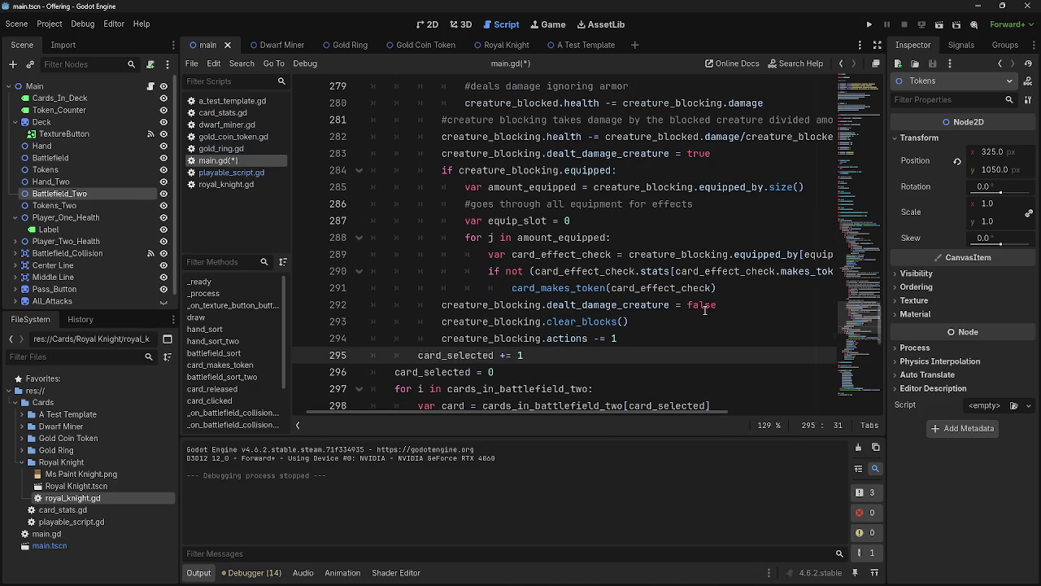
left_click(759, 290)
key("Return")
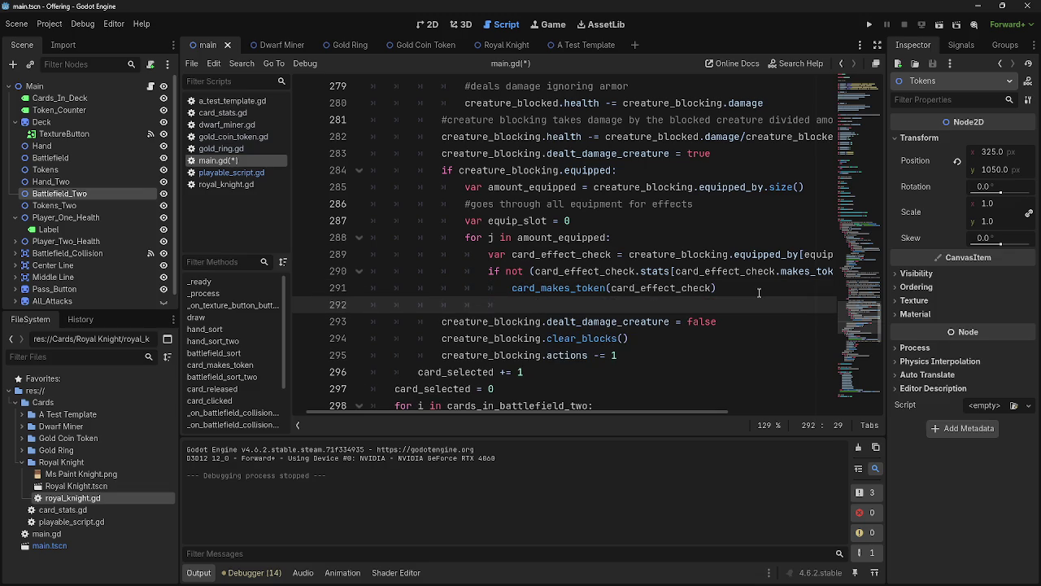
type("#refreshed")
key("BackSpace")
key("BackSpace")
key("BackSpace")
type("e")
type("fixes c")
type("reatures")
key("BackSpace")
type("after combar")
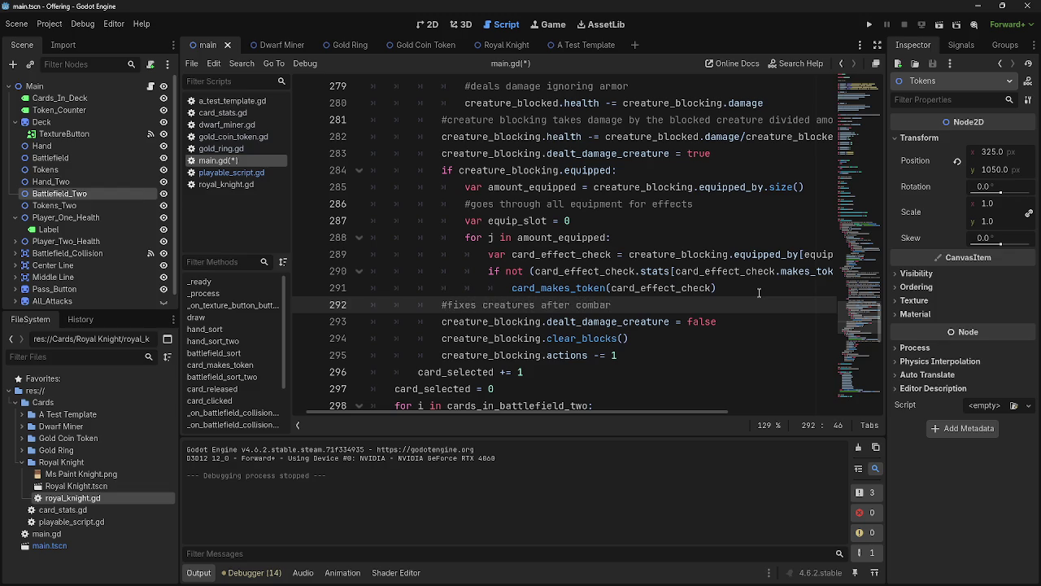
scroll(759, 293, "down", 2)
scroll(732, 325, "up", 9)
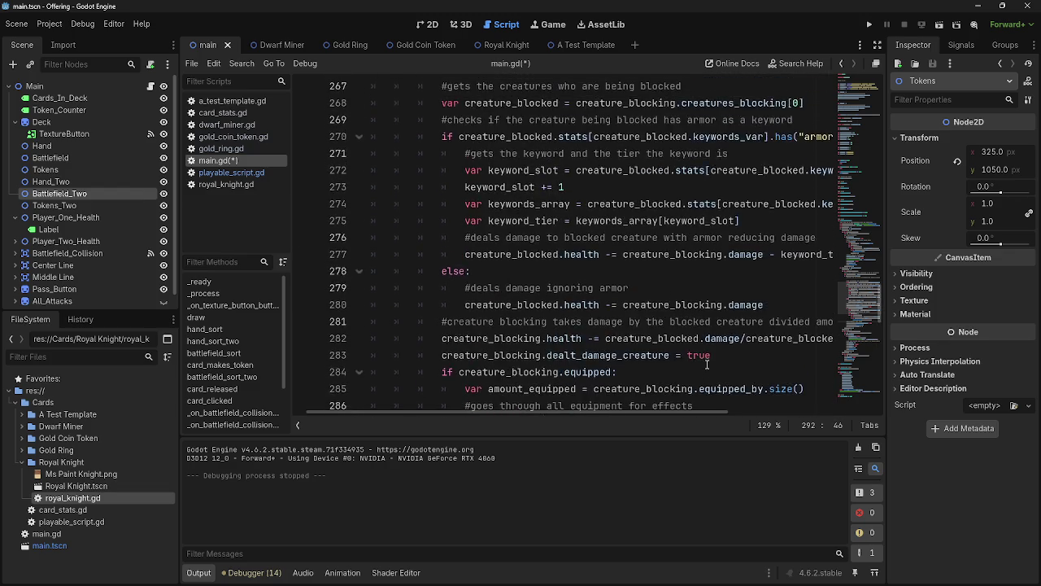
- Shrink the code text and review the damage-phase block, highlighting player_two_health uses
scroll(707, 364, "up", 1)
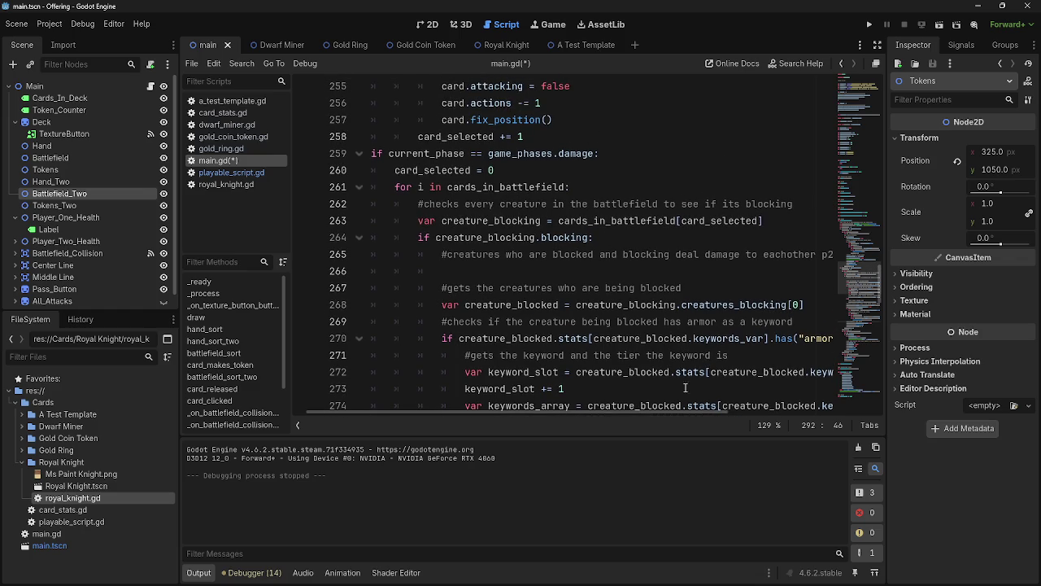
key("ctrl+minus")
mouse_move(401, 158)
left_mouse_down()
mouse_move(488, 204)
mouse_move(717, 284)
mouse_move(755, 323)
mouse_move(738, 345)
mouse_move(570, 330)
mouse_move(423, 134)
mouse_move(389, 118)
mouse_move(382, 134)
mouse_move(341, 135)
left_mouse_up()
mouse_move(775, 350)
left_mouse_down()
mouse_move(732, 342)
mouse_move(368, 150)
left_mouse_up()
scroll(552, 232, "up", 5)
left_click(552, 232)
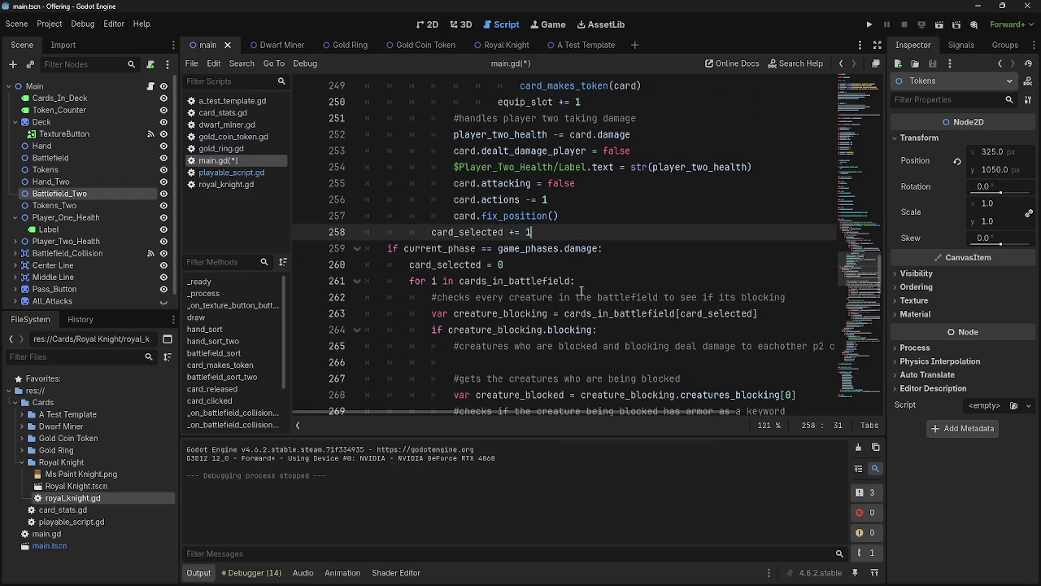
scroll(583, 320, "up", 5)
scroll(583, 320, "up", 1)
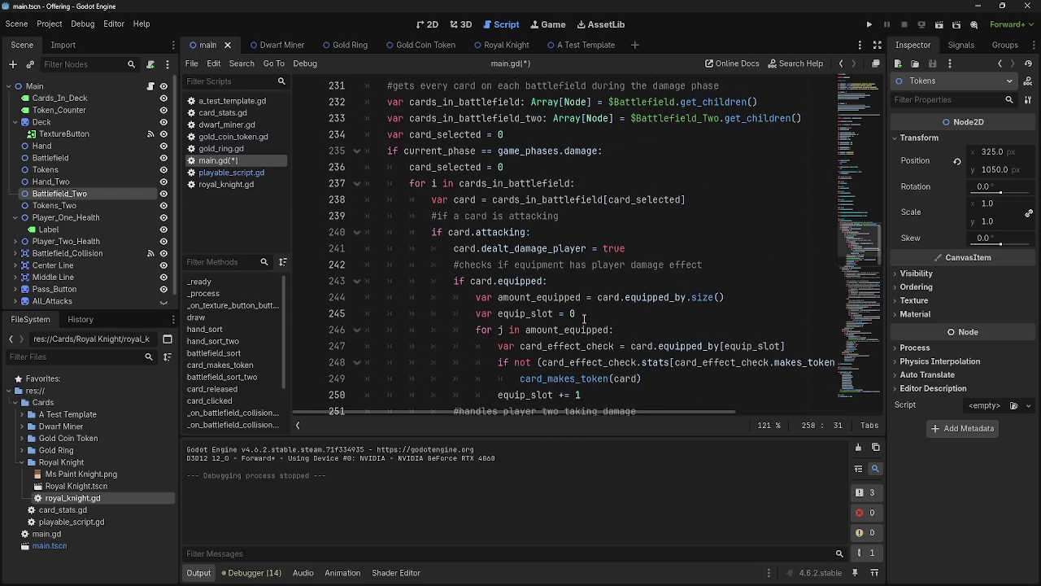
scroll(577, 320, "down", 1)
scroll(575, 320, "up", 2)
scroll(572, 320, "down", 1)
mouse_move(381, 151)
left_mouse_down()
mouse_move(573, 183)
mouse_move(576, 329)
left_mouse_up()
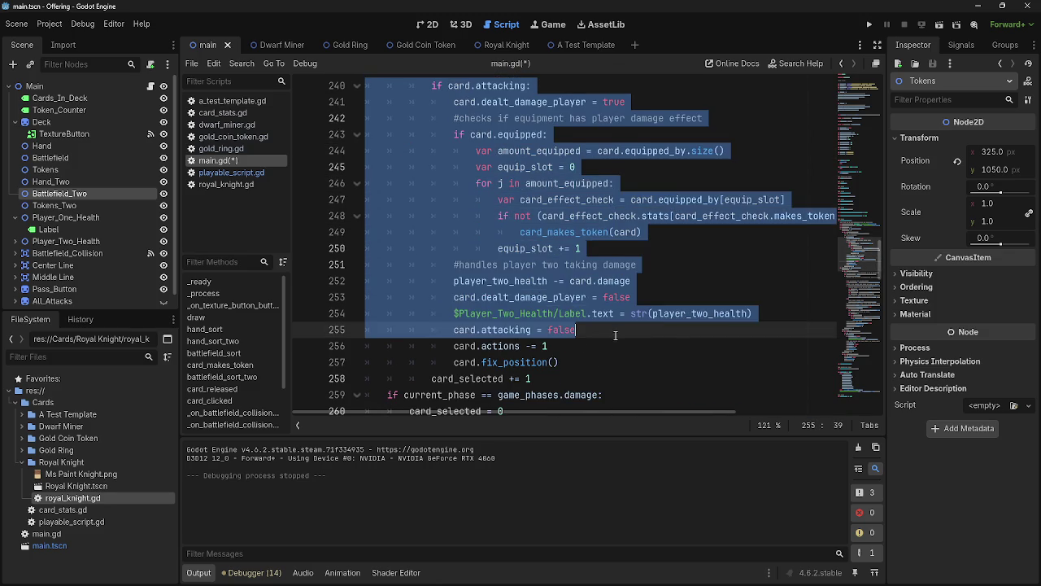
left_click(612, 380)
scroll(661, 371, "up", 1)
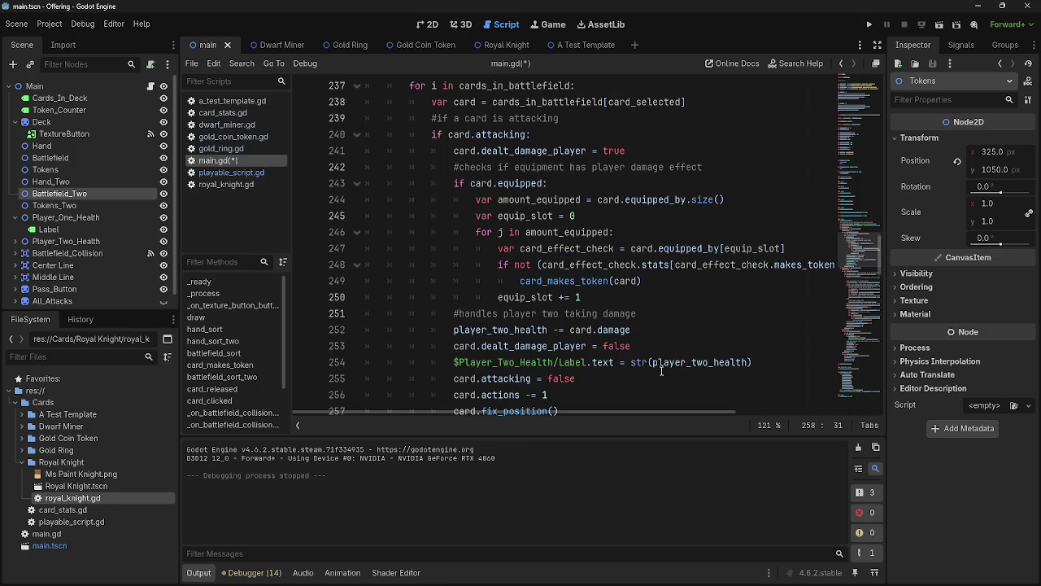
scroll(661, 370, "up", 1)
scroll(661, 371, "down", 3)
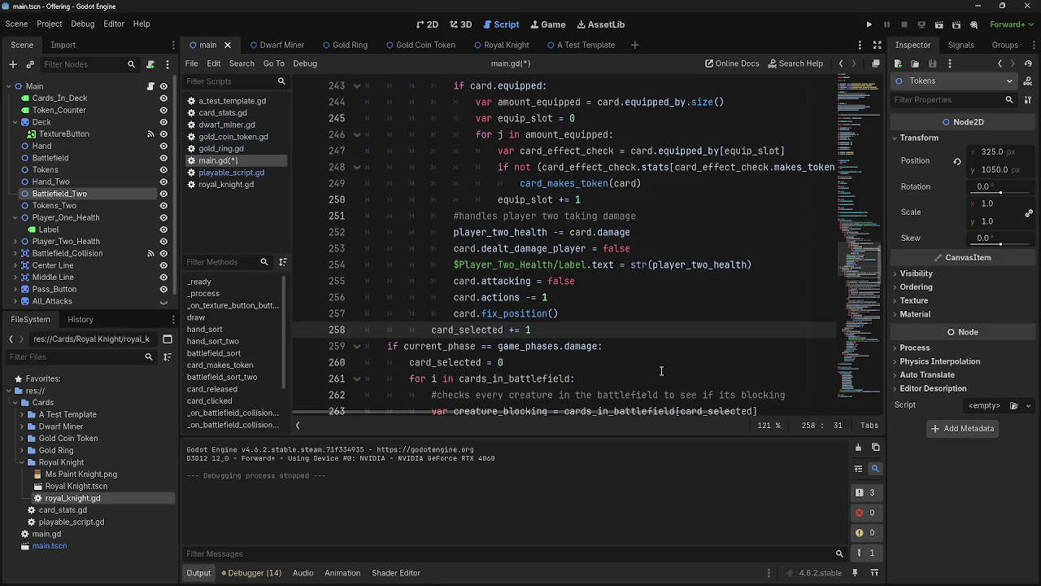
double_click(506, 233)
scroll(557, 286, "down", 13)
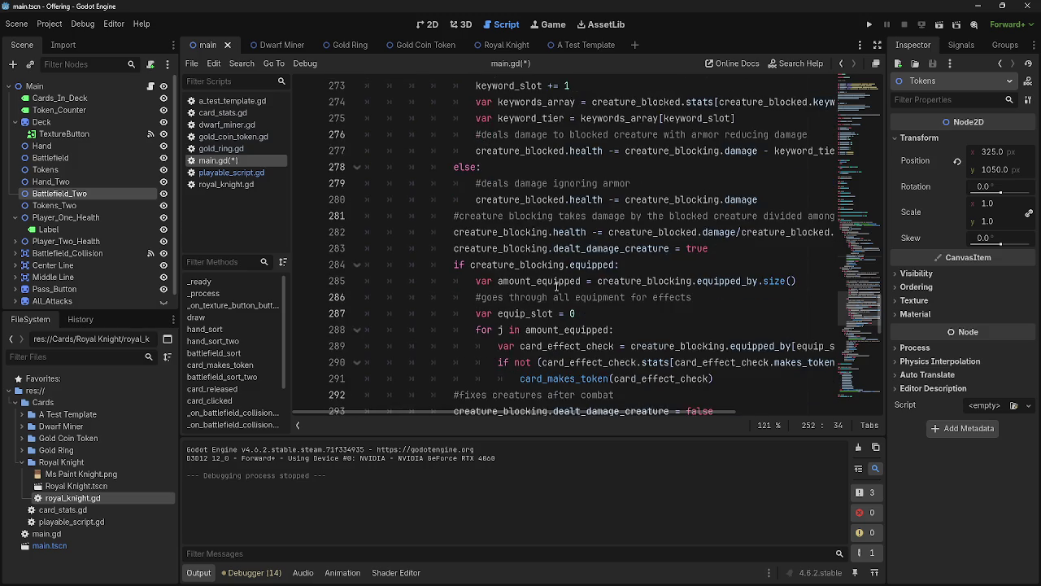
scroll(556, 285, "up", 10)
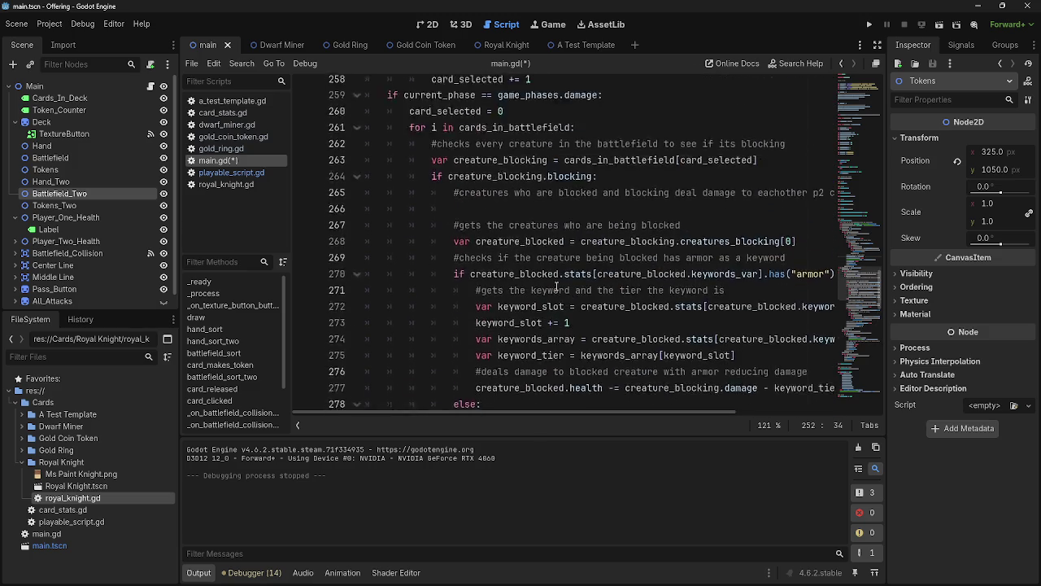
- Add a 'creatures dealing combat damage to eachother' comment after line 258
left_click(612, 178)
key("Return")
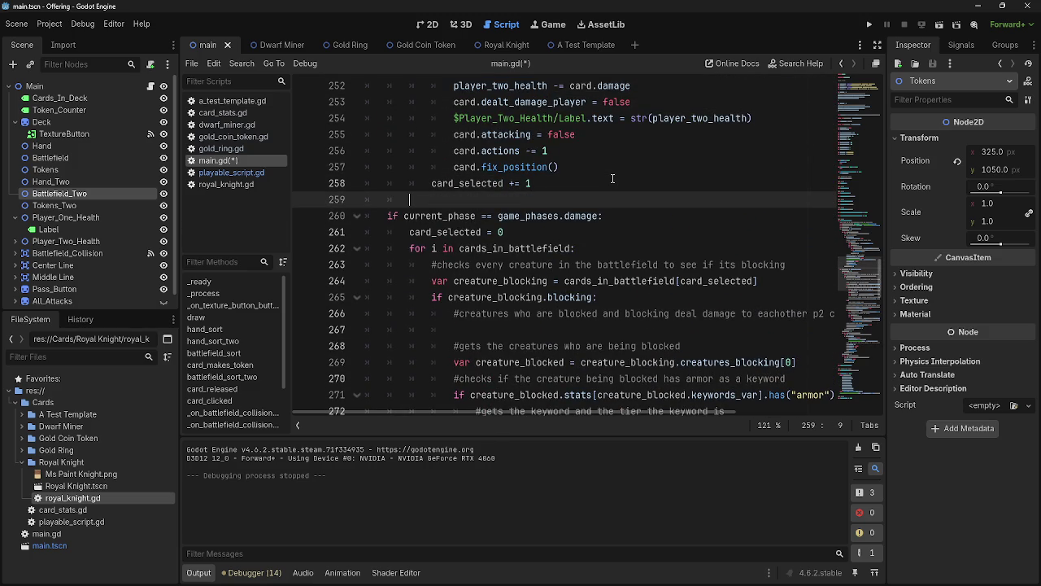
type("#creatures d")
type("ealing c")
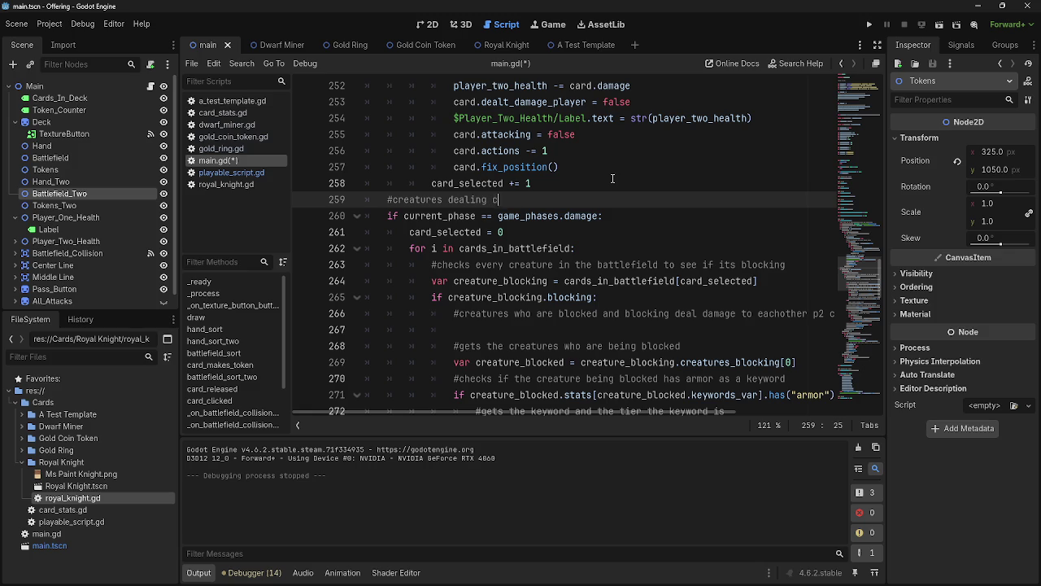
type("ombat damage to eachother")
- Insert a 'creatures dealing damage to player two' comment above the first damage-phase check
scroll(612, 178, "up", 7)
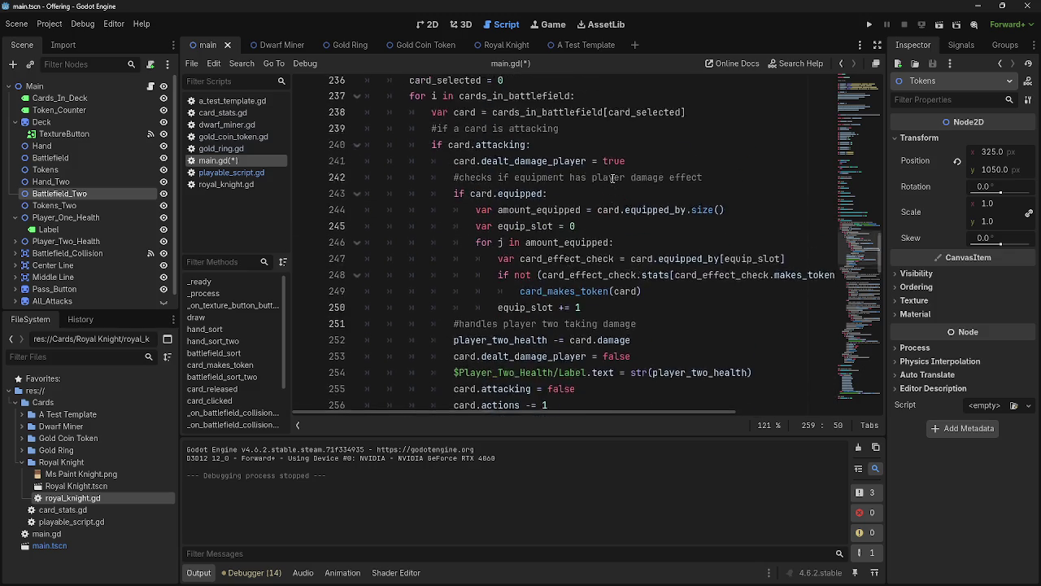
scroll(602, 173, "up", 2)
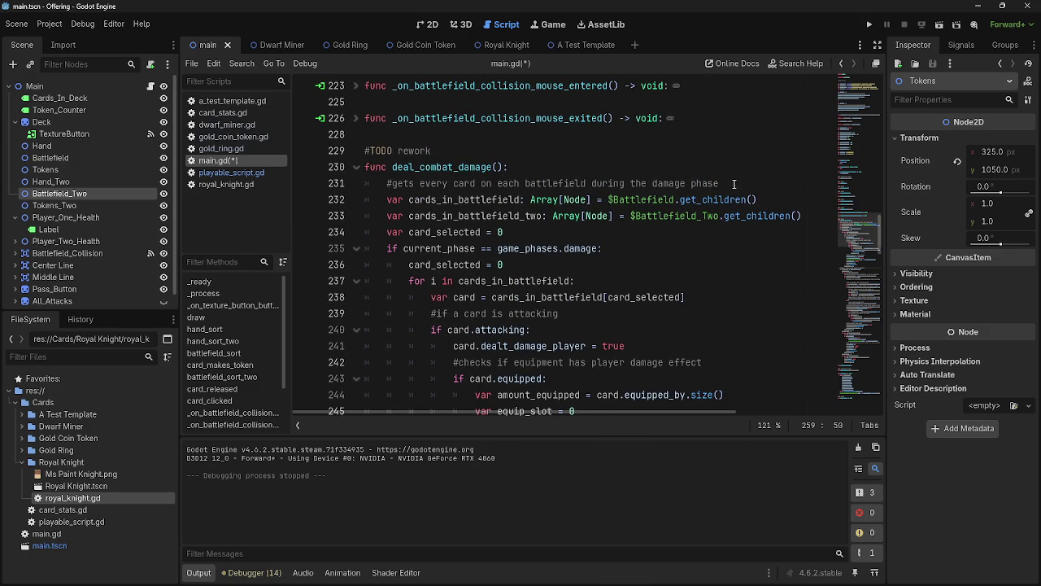
left_click(734, 184)
scroll(723, 234, "down", 3)
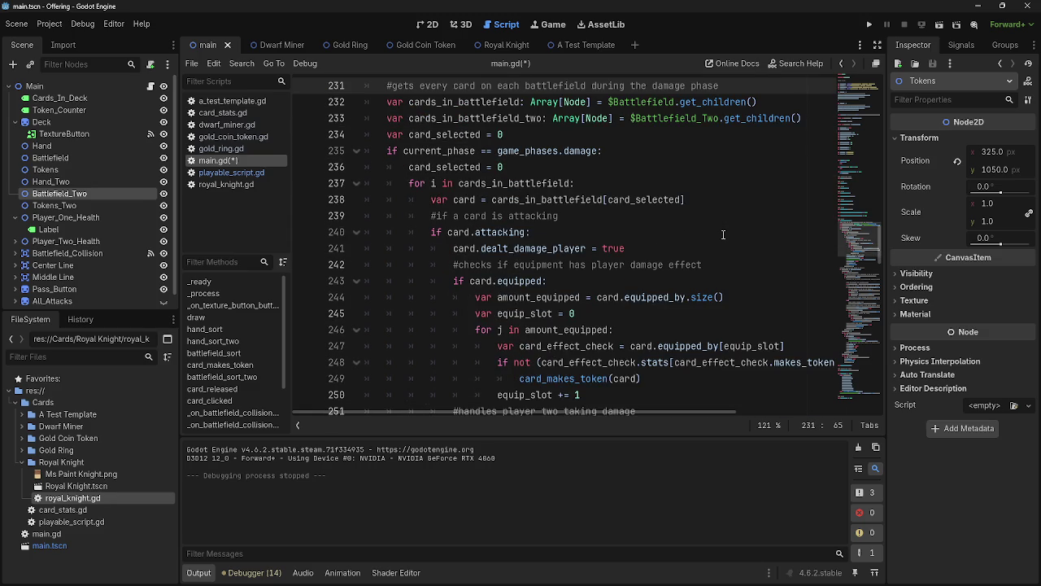
left_click(610, 152)
key("ctrl+shift+Return")
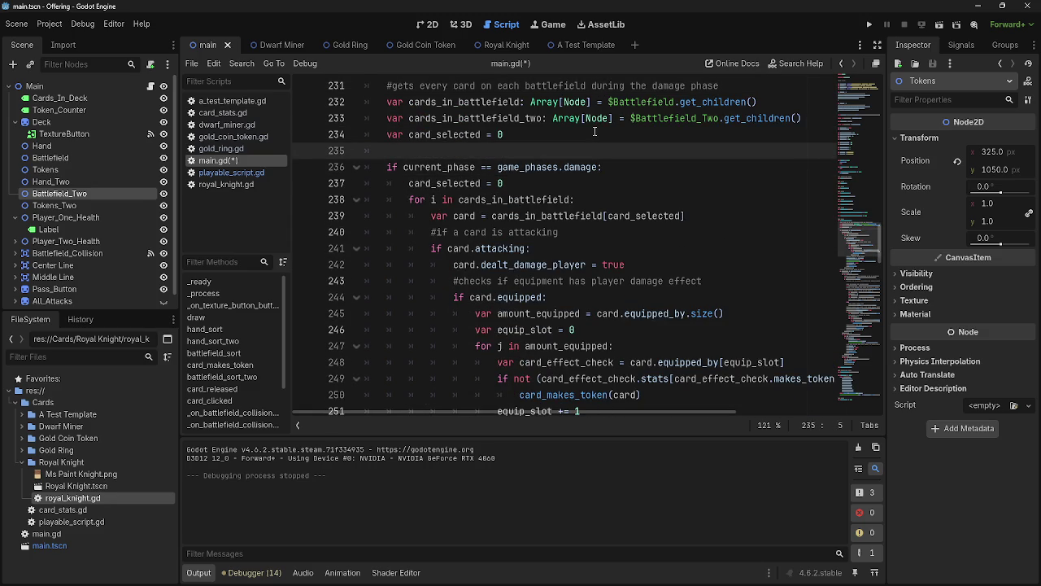
type("#creatures dealing")
type(" damgae")
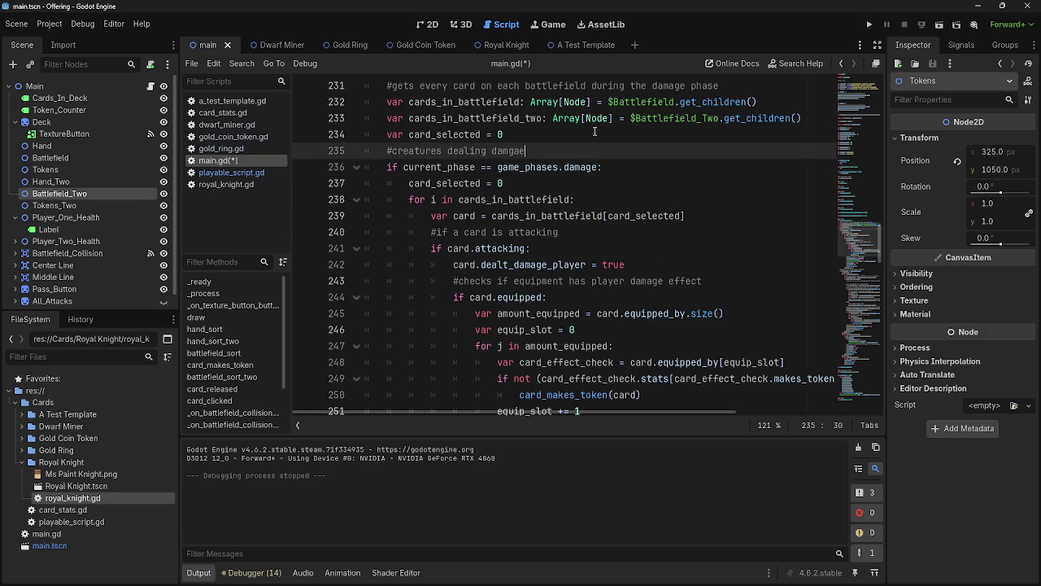
type("age ti")
key("BackSpace")
type("o player two")
scroll(586, 146, "down", 6)
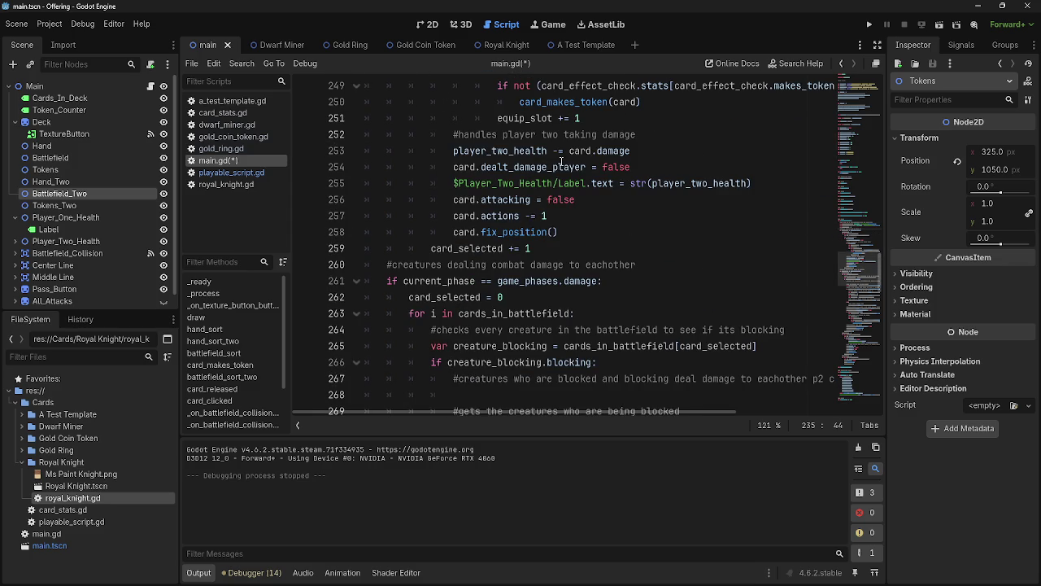
- Review the later loops, highlighting uses of blocked and player_one_health
scroll(530, 196, "down", 11)
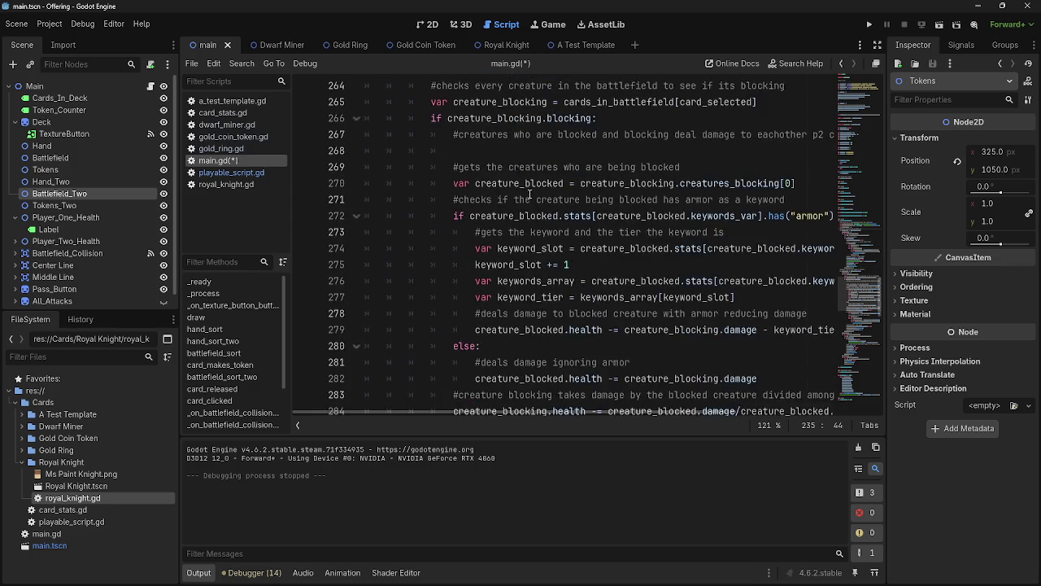
scroll(530, 193, "down", 4)
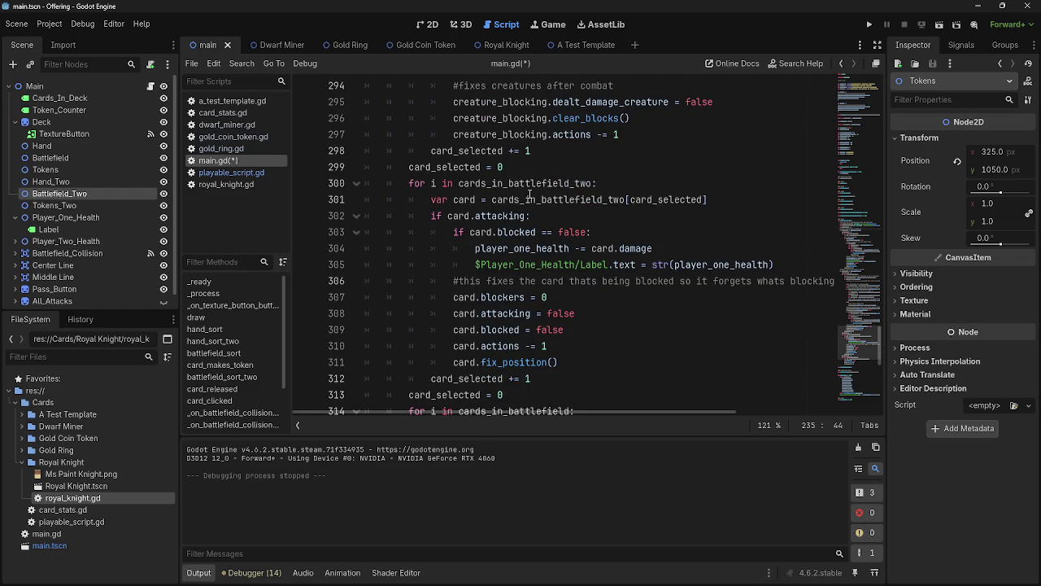
scroll(529, 195, "up", 4)
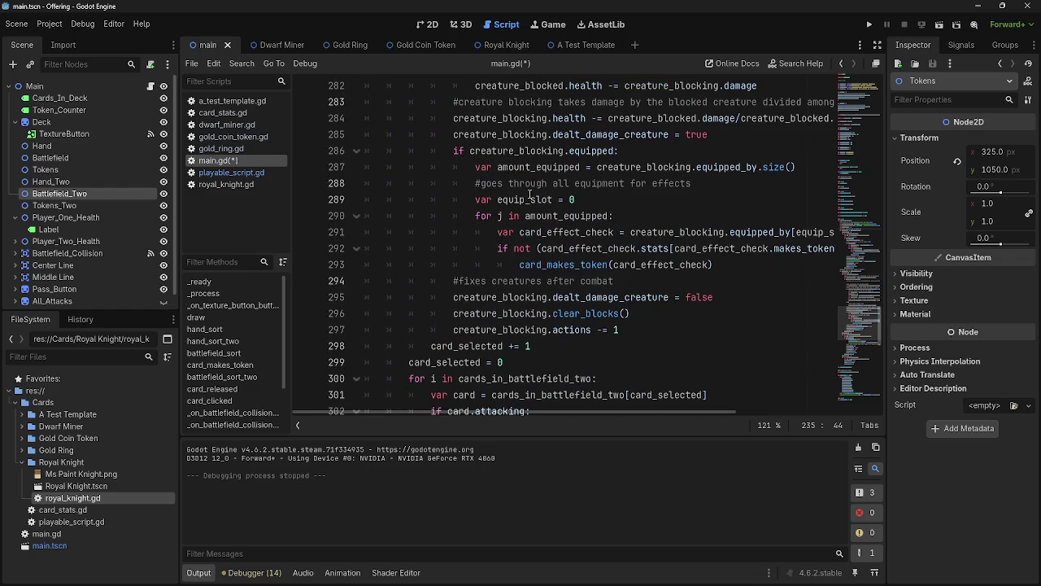
scroll(529, 195, "down", 2)
scroll(530, 195, "down", 2)
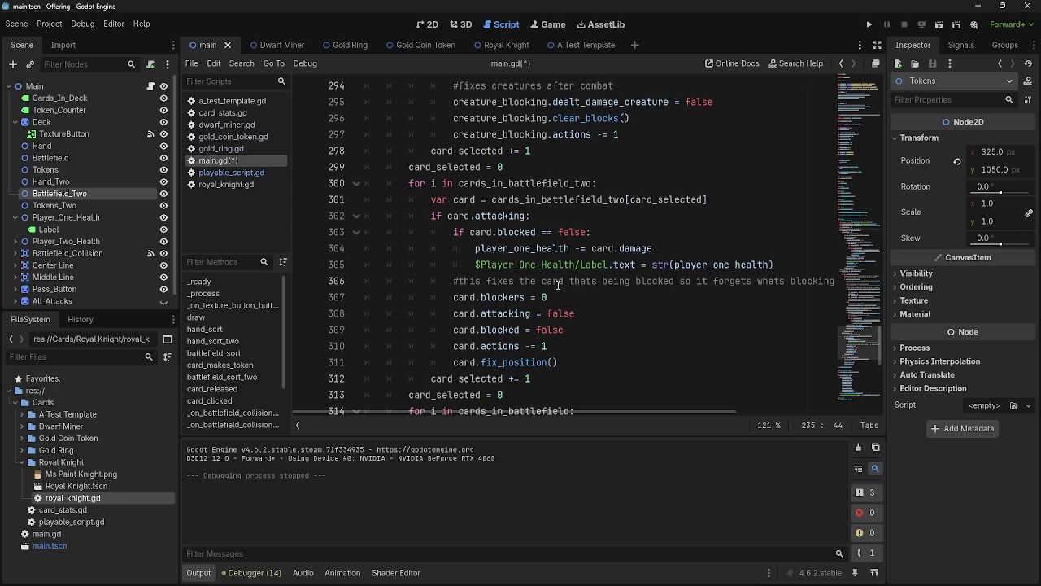
mouse_move(639, 410)
left_mouse_down()
mouse_move(693, 410)
mouse_move(618, 413)
left_mouse_up()
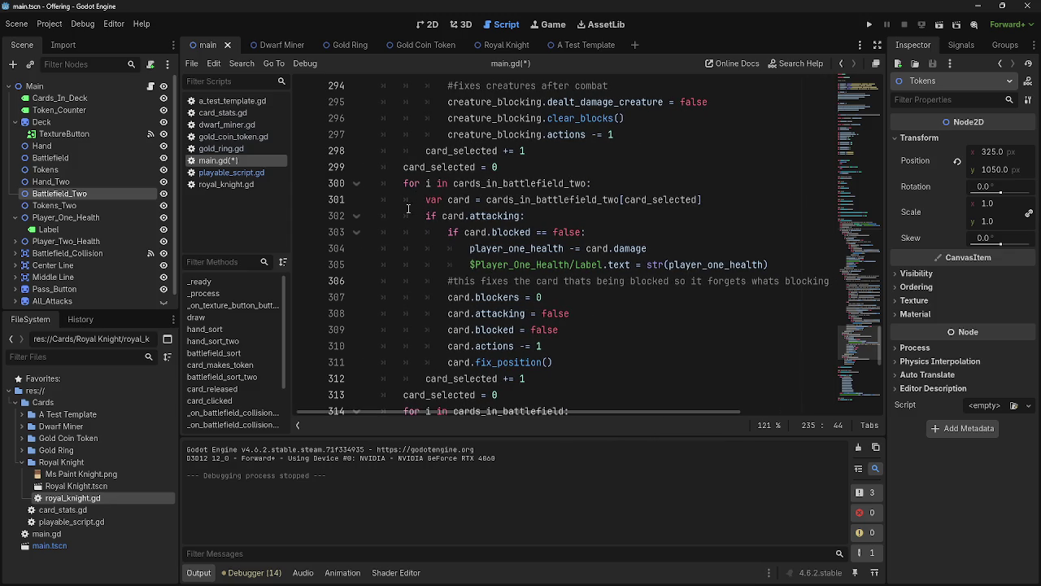
left_click(511, 232)
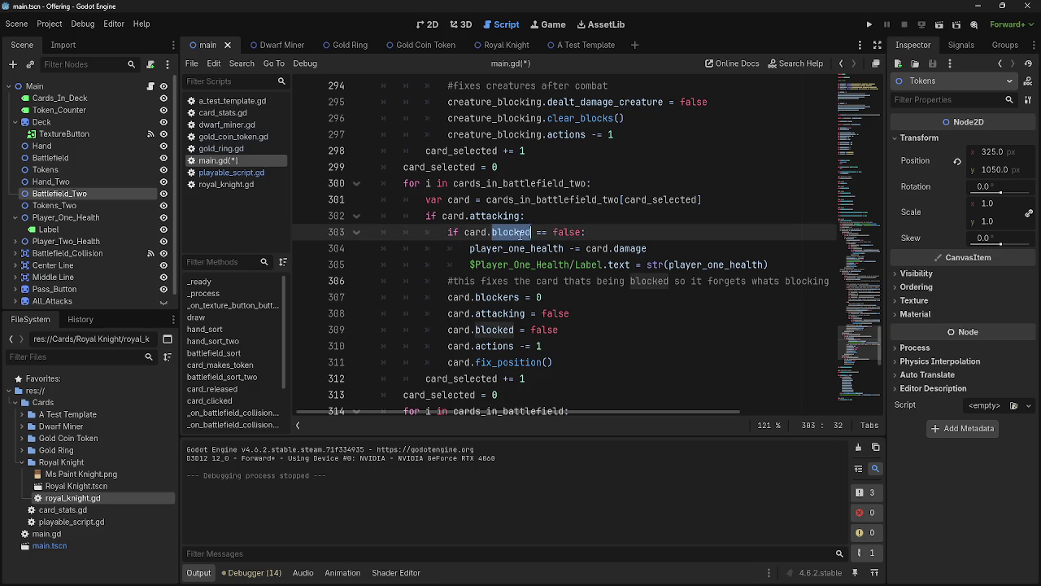
double_click(511, 231)
double_click(566, 232)
double_click(502, 248)
double_click(509, 252)
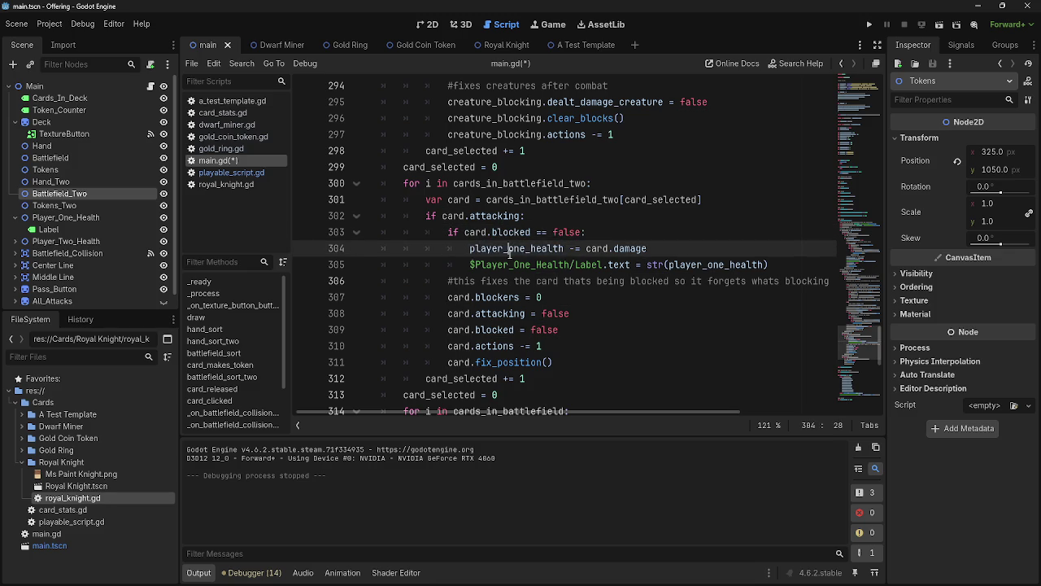
- Add the comment '#deals damage to player one and fixes attackers' after line 299
left_click(600, 170)
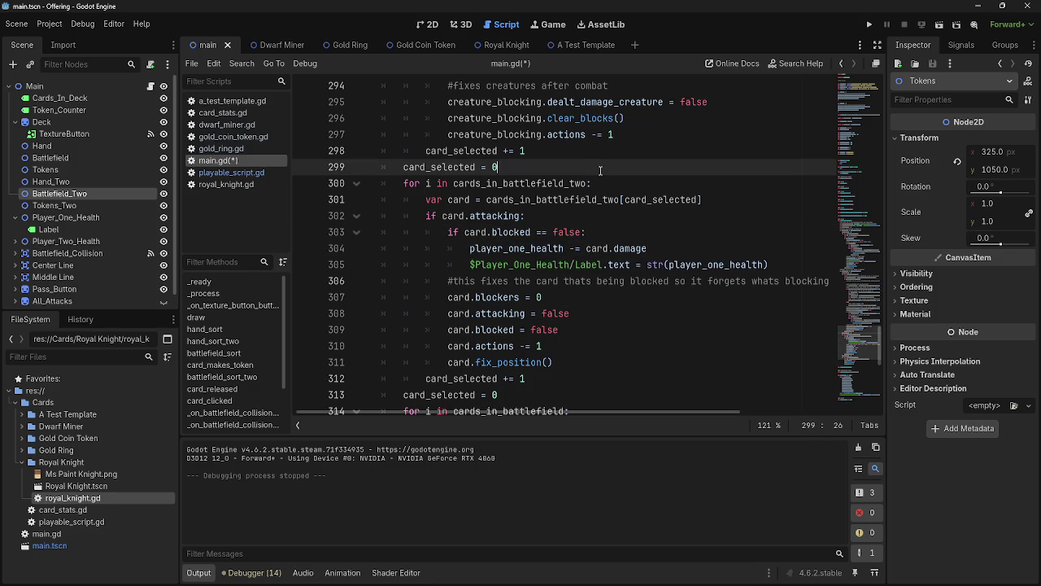
key("Return")
type("#")
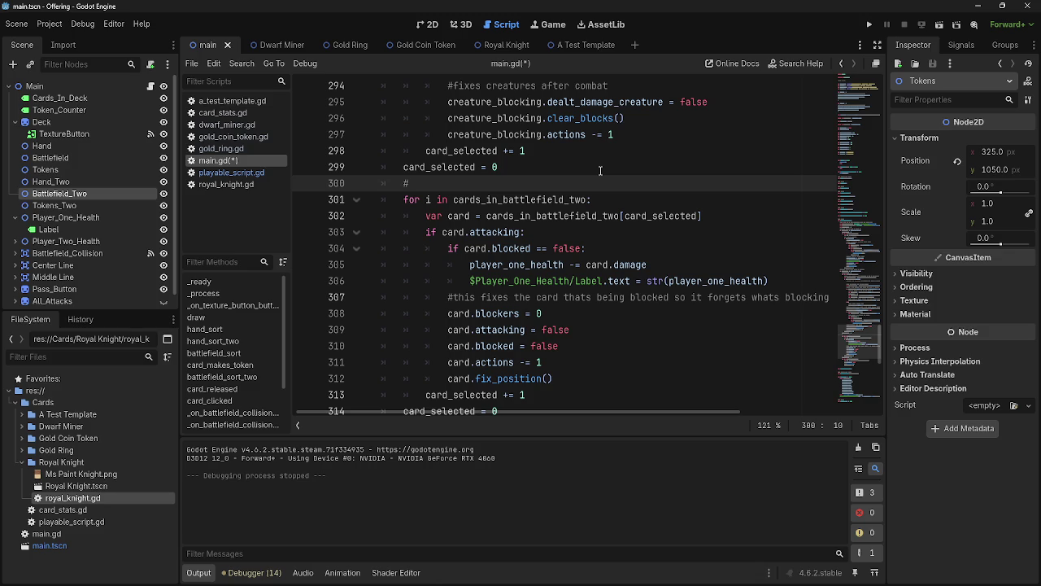
type("deals damage to")
type(" player one n")
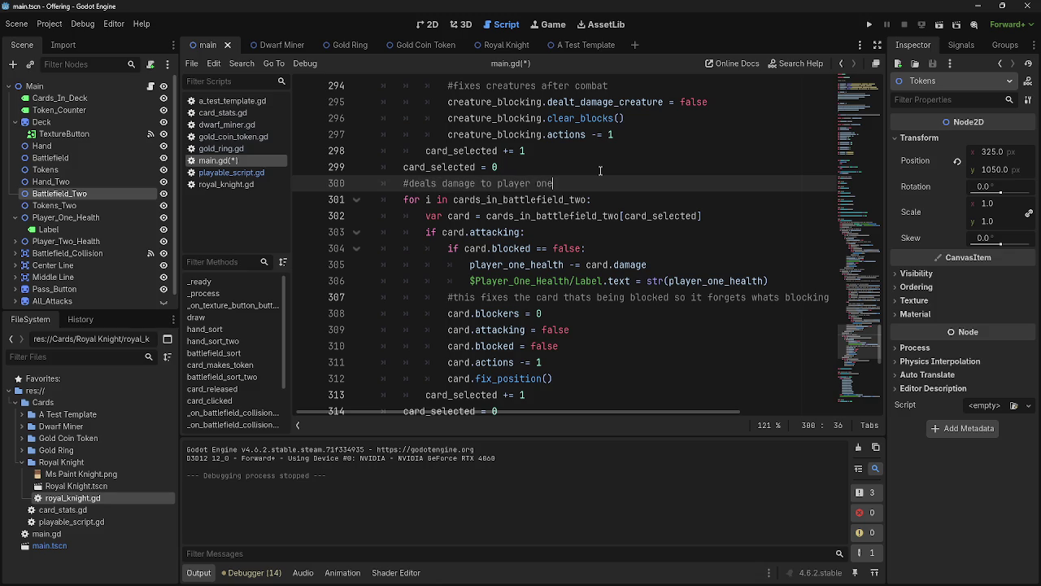
key("BackSpace")
type("and ")
type("fixes attackers")
- Add the comment '#fixes blockers' after line 314, above the final battlefield loop
scroll(558, 259, "down", 1)
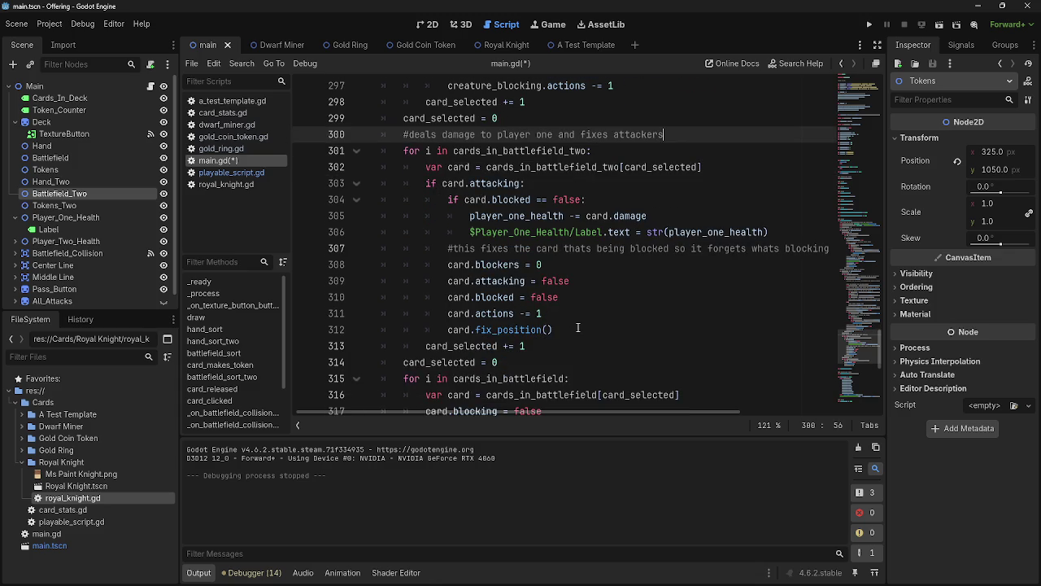
scroll(578, 327, "down", 2)
left_click(520, 264)
left_click_drag(533, 346, 410, 279)
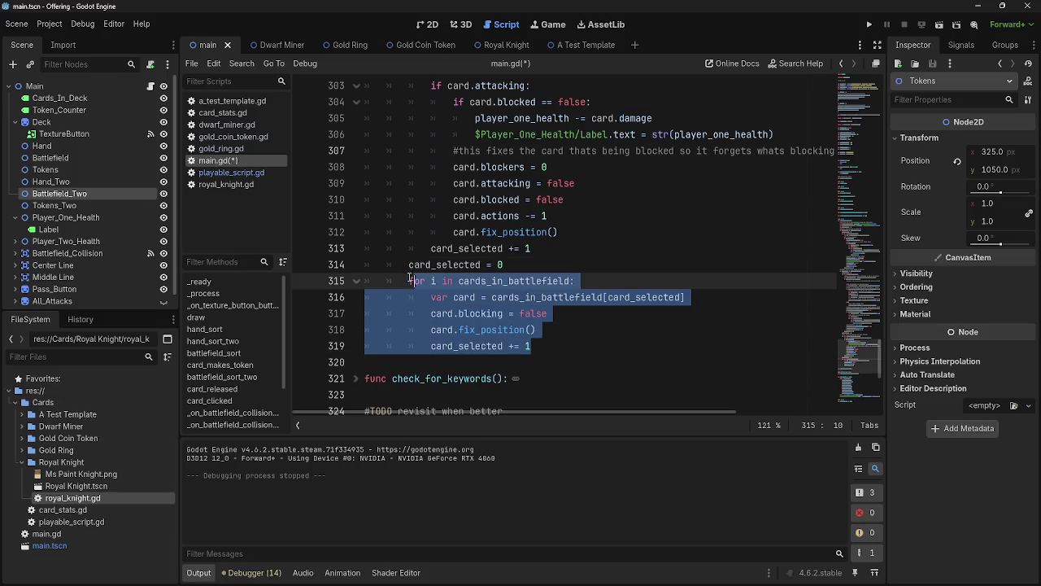
mouse_move(570, 346)
left_mouse_down()
mouse_move(504, 340)
mouse_move(403, 295)
left_mouse_up()
left_click(561, 329)
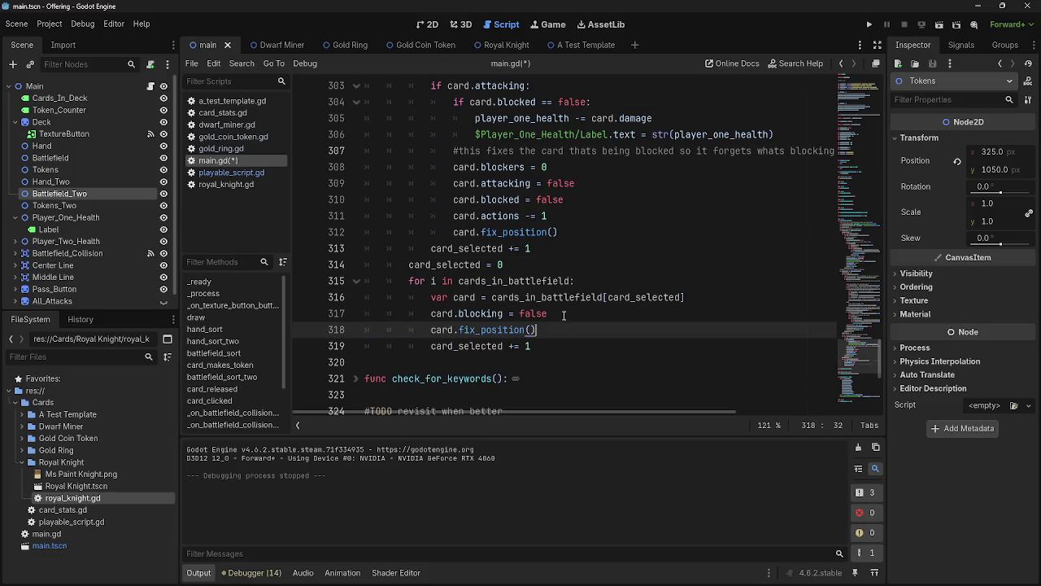
left_click(577, 272)
key("Return")
type("#")
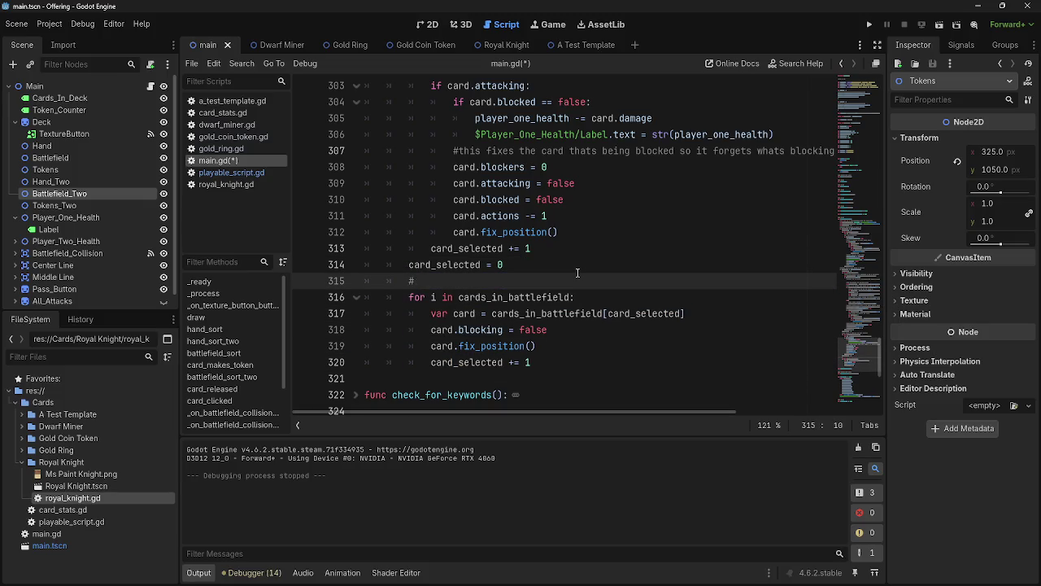
type("fixes blockers")
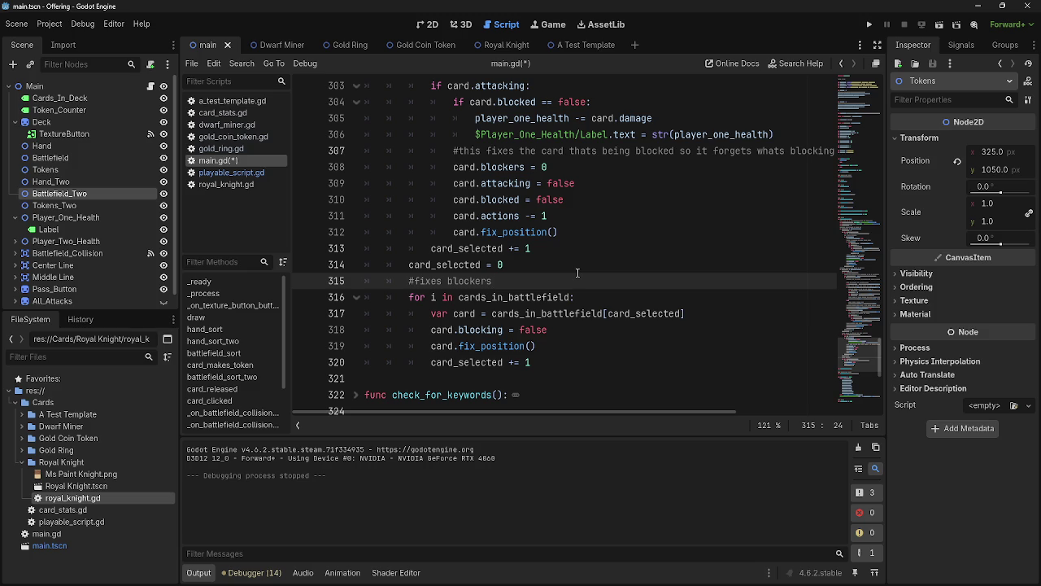
- Review main.gd's combat code, folding and unfolding the attacker loop and deal_combat_damage
left_click(577, 272)
scroll(578, 273, "up", 4)
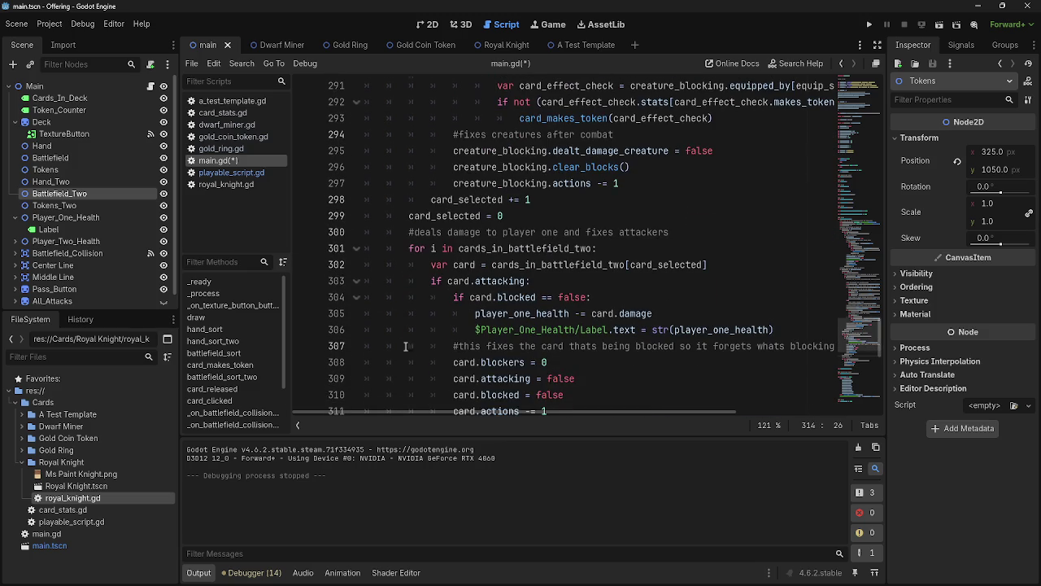
left_click(356, 248)
left_click(357, 248)
scroll(462, 373, "up", 19)
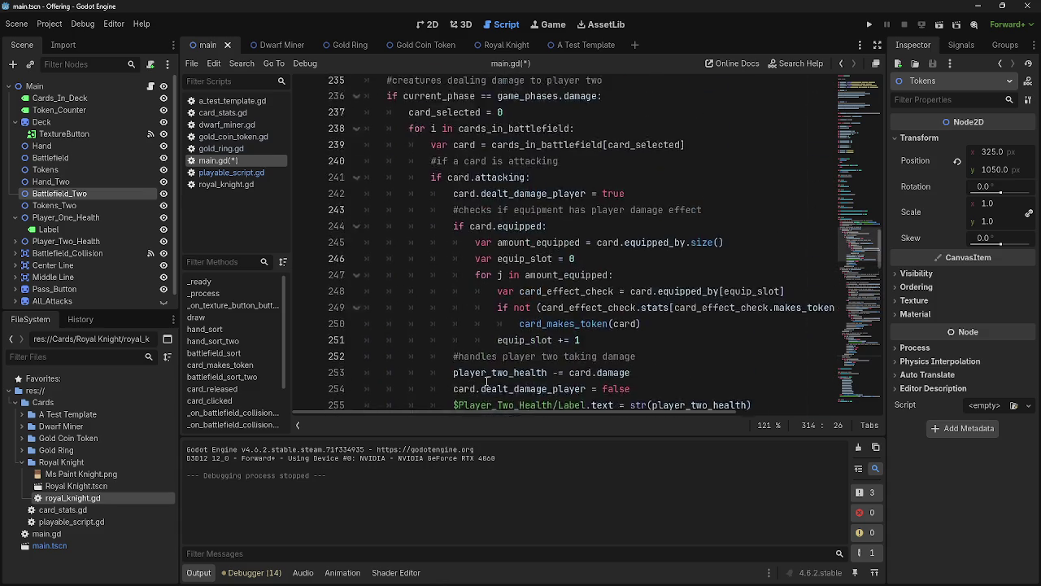
scroll(487, 380, "up", 20)
left_click(355, 216)
left_click(365, 232)
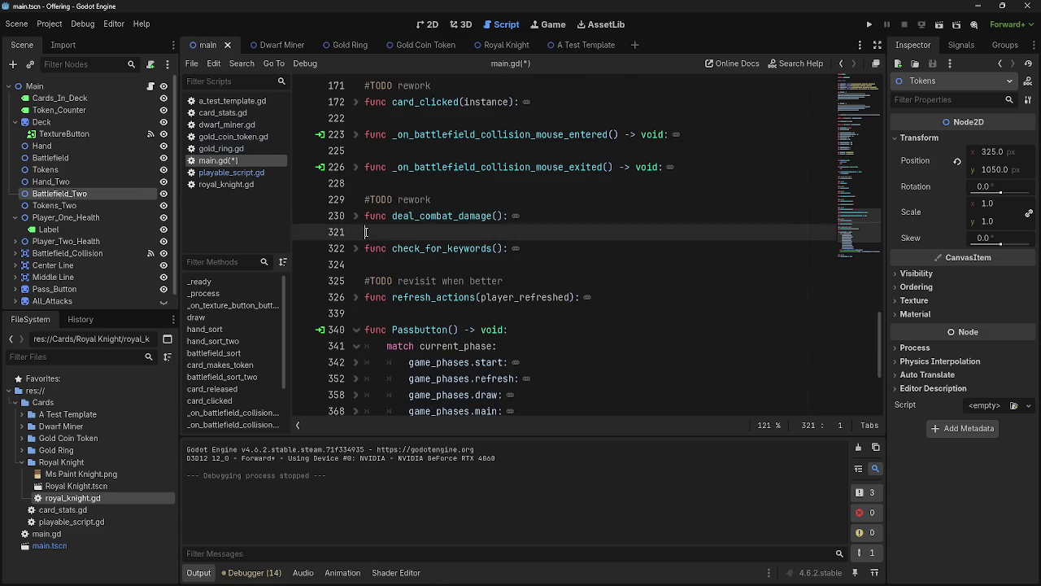
left_click(358, 220)
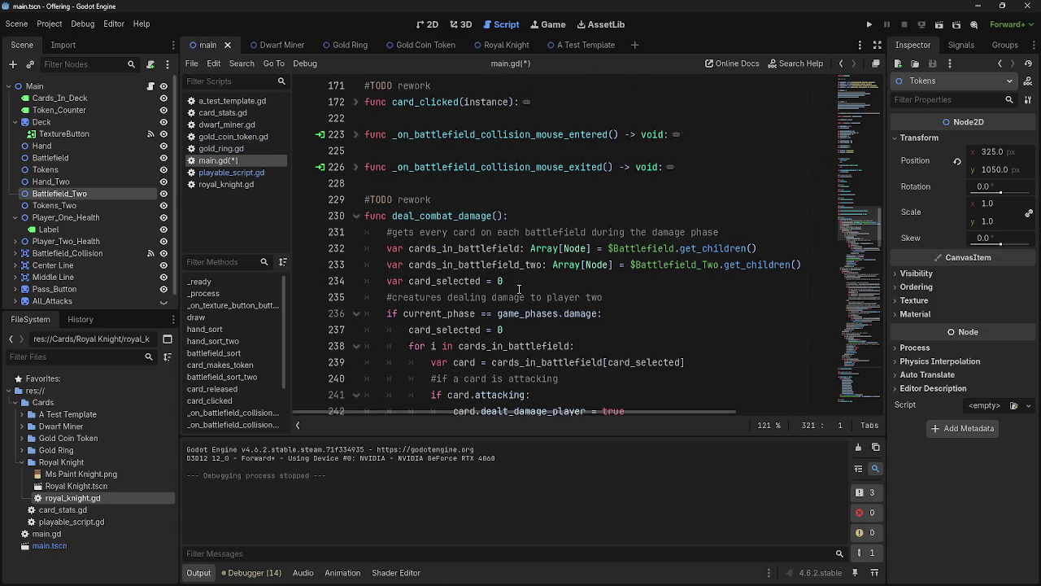
scroll(521, 286, "down", 3)
scroll(521, 287, "down", 8)
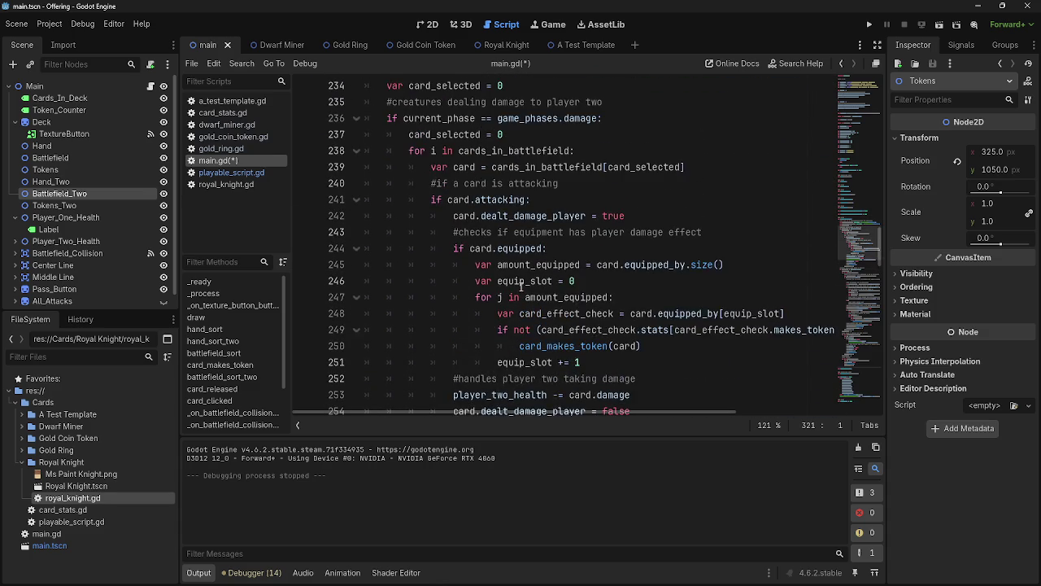
scroll(521, 287, "down", 7)
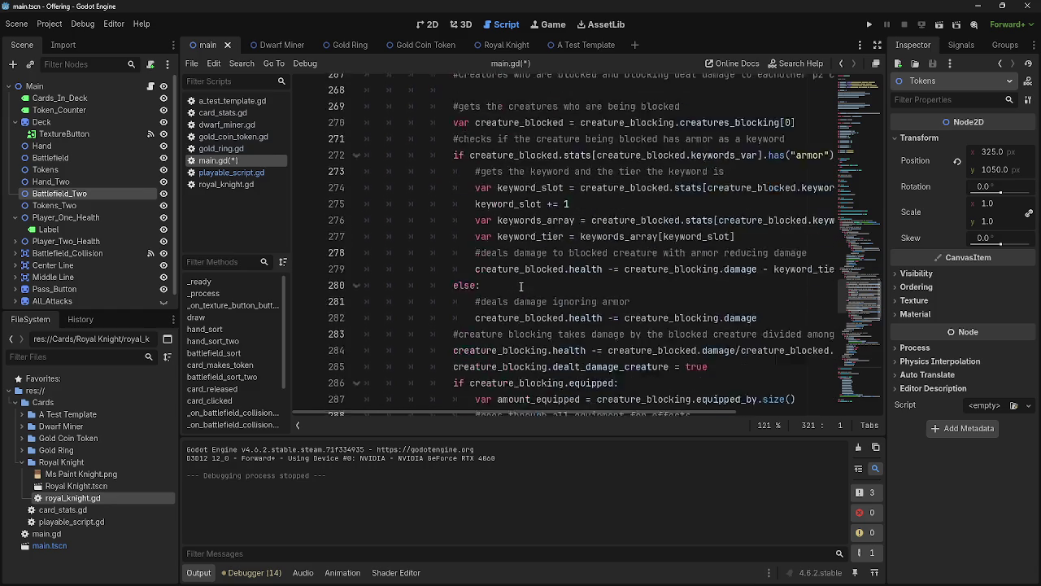
scroll(520, 286, "up", 14)
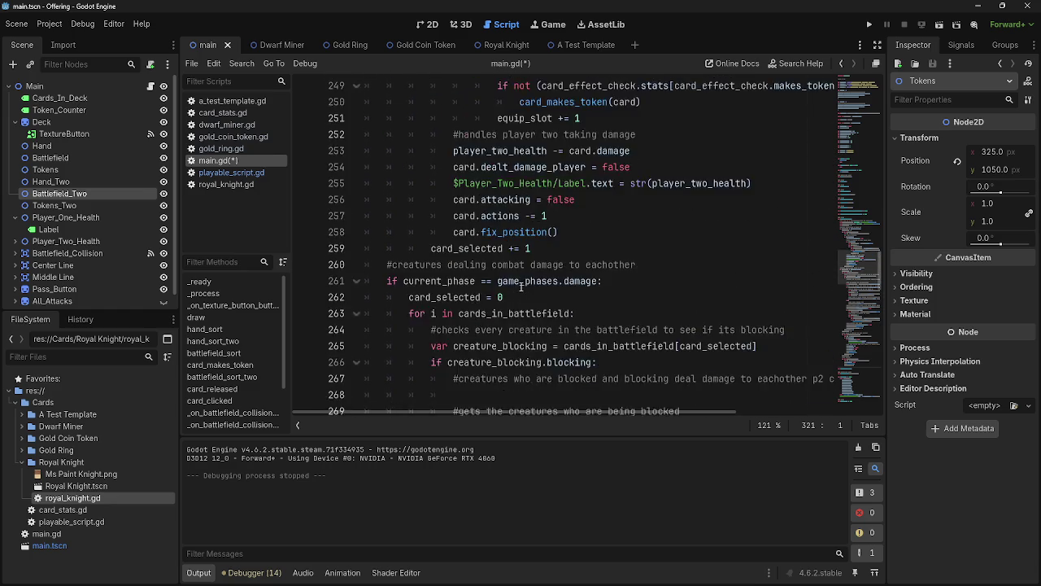
scroll(521, 286, "up", 2)
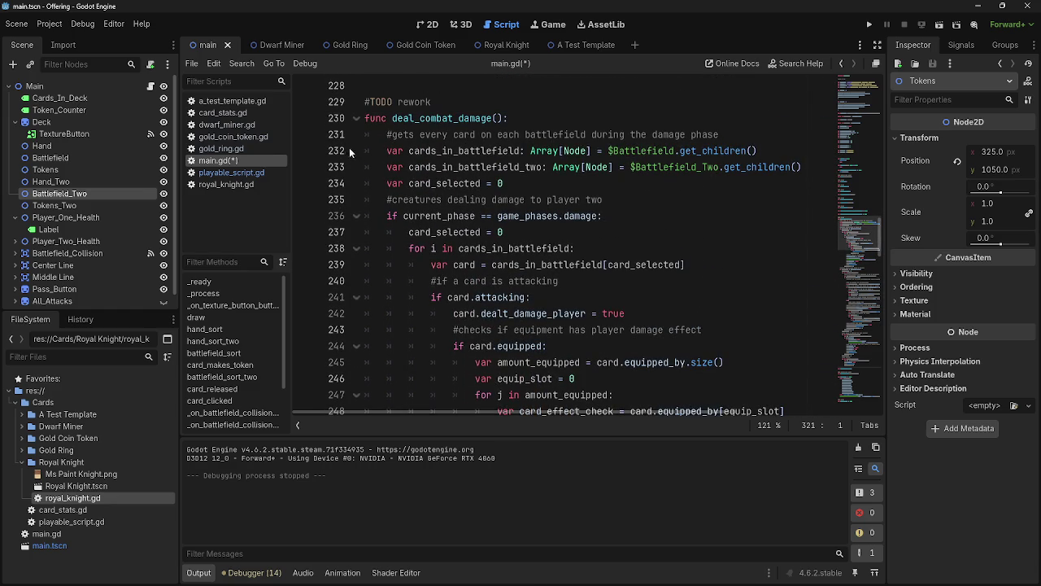
left_click(387, 132)
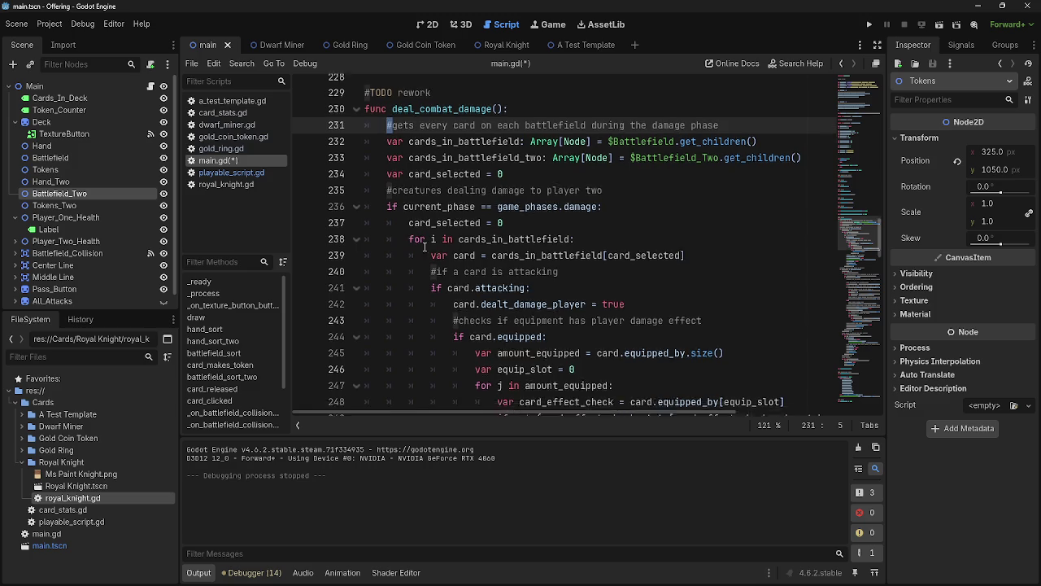
scroll(482, 280, "down", 3)
scroll(482, 279, "down", 7)
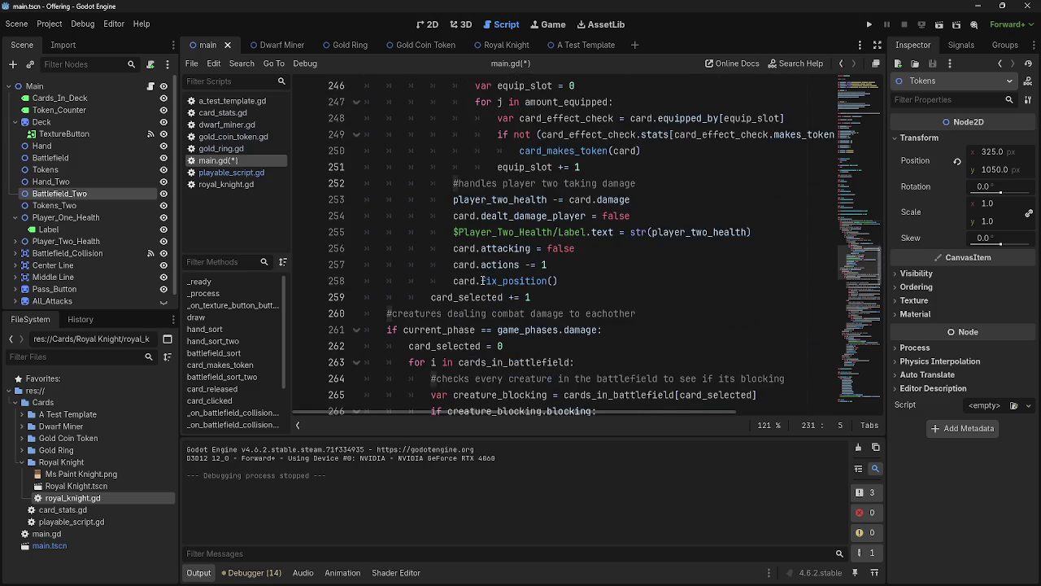
scroll(482, 280, "down", 5)
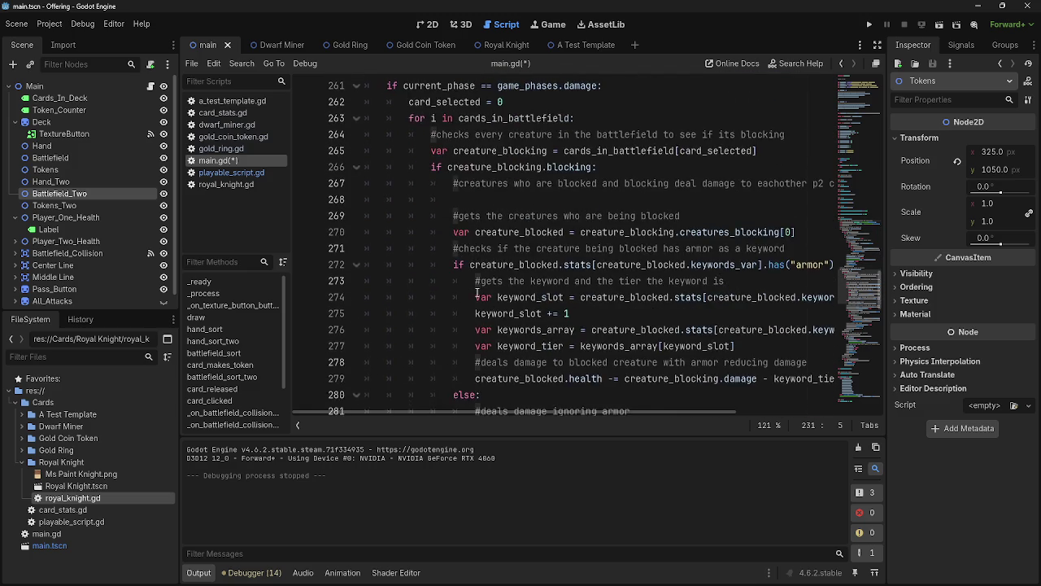
scroll(478, 294, "down", 7)
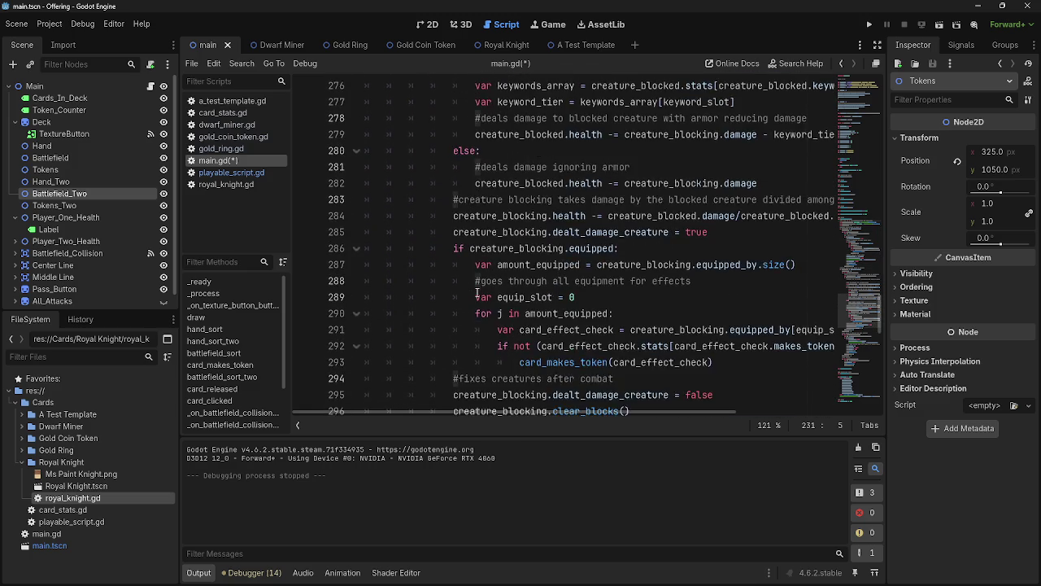
scroll(477, 293, "down", 3)
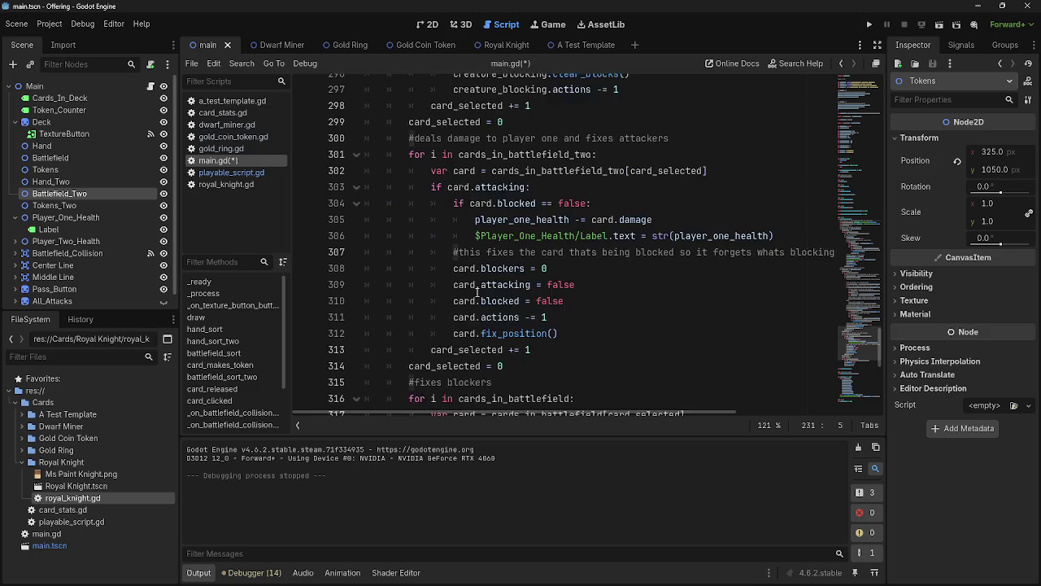
mouse_move(565, 373)
left_mouse_down()
mouse_move(488, 81)
mouse_move(363, 188)
mouse_move(350, 225)
mouse_move(342, 183)
mouse_move(337, 233)
left_mouse_up()
- Fold the deal_combat_damage, battlefield_sort and _process functions to tidy the script
left_click(599, 219)
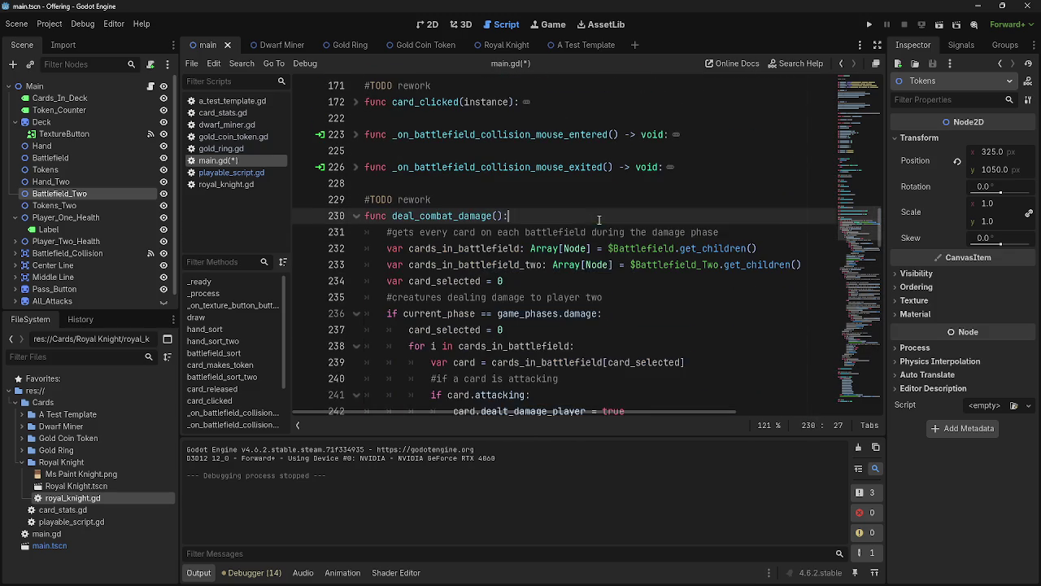
left_click(355, 221)
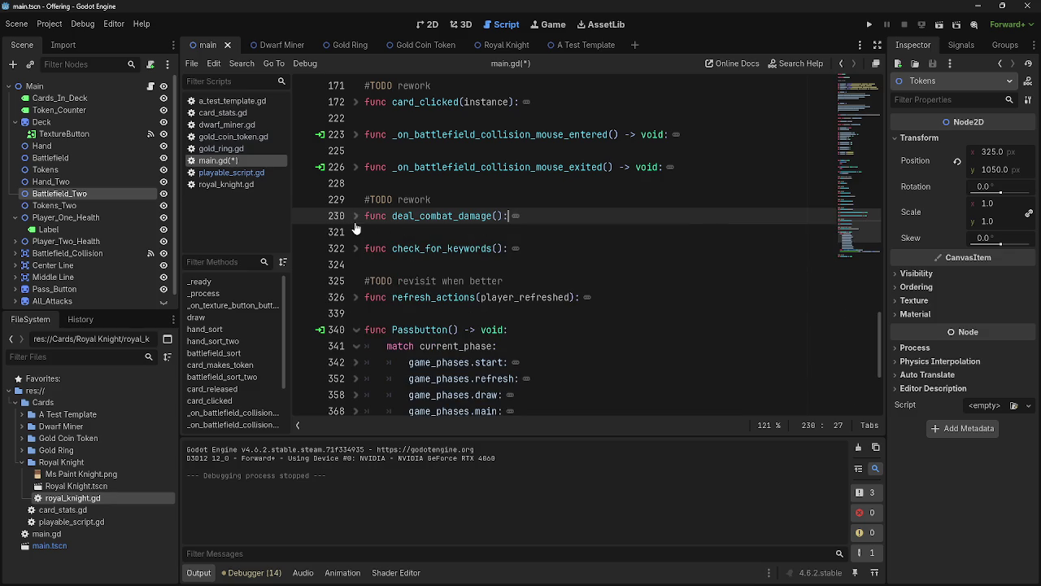
left_click(355, 226)
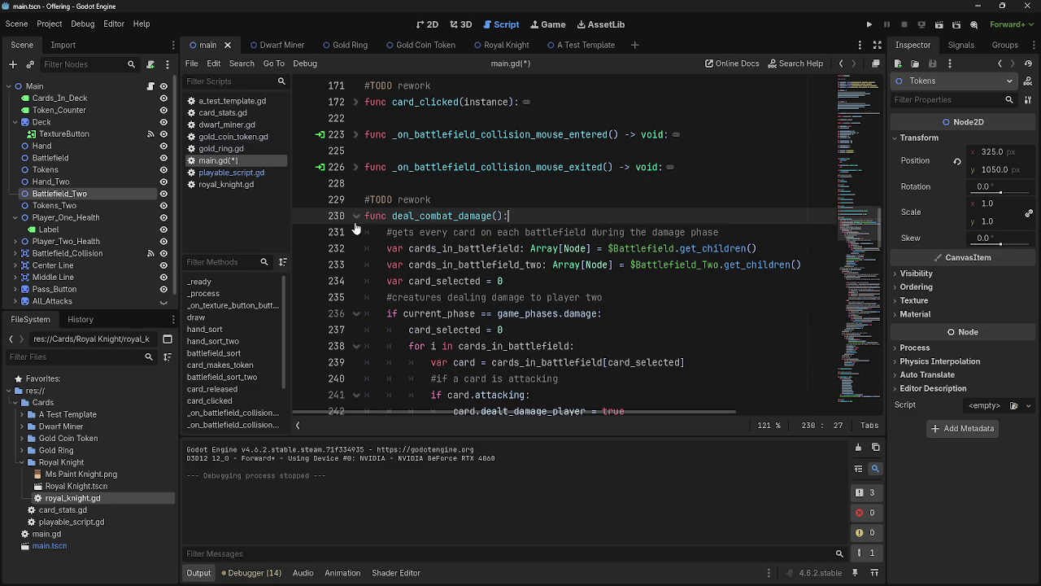
left_click(537, 201)
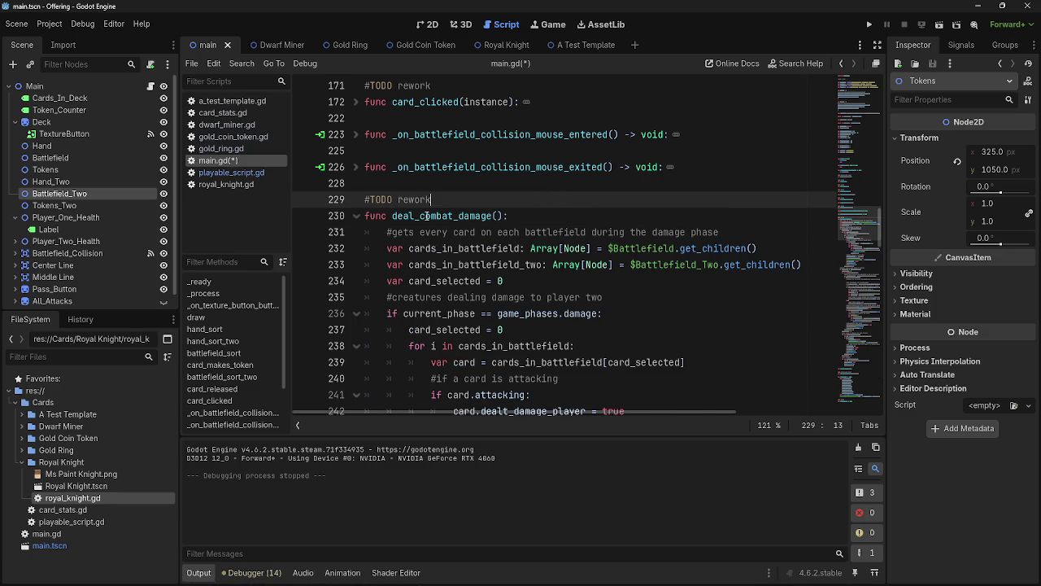
scroll(514, 236, "down", 2)
scroll(377, 162, "up", 1)
left_click(355, 167)
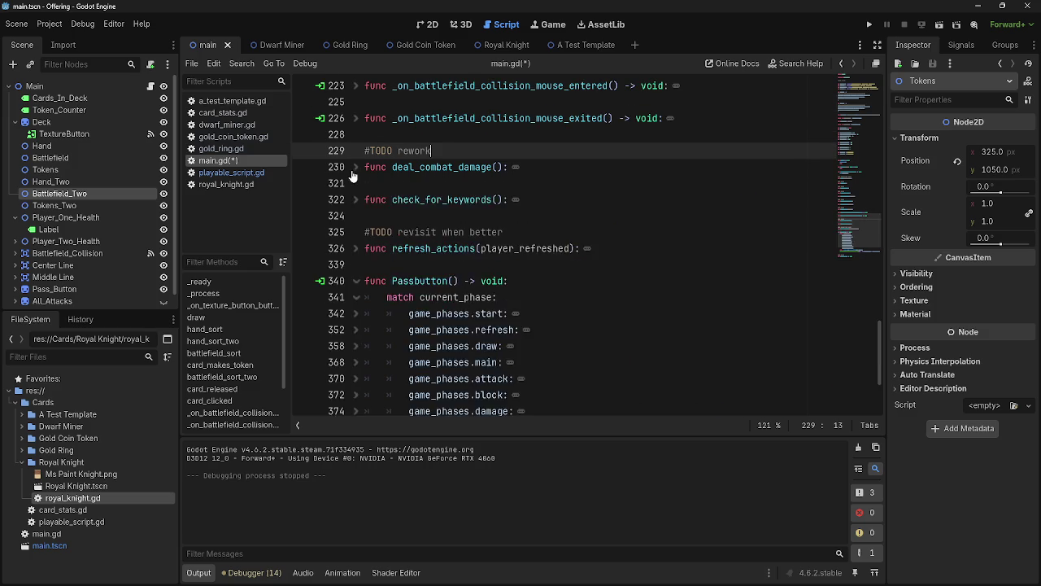
scroll(428, 267, "up", 6)
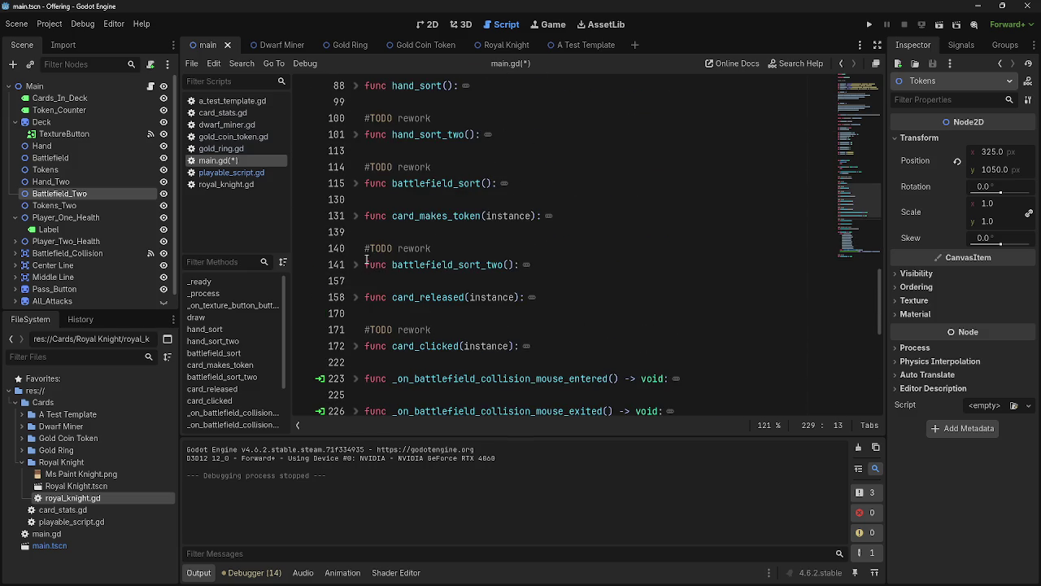
scroll(366, 261, "up", 1)
left_click(356, 213)
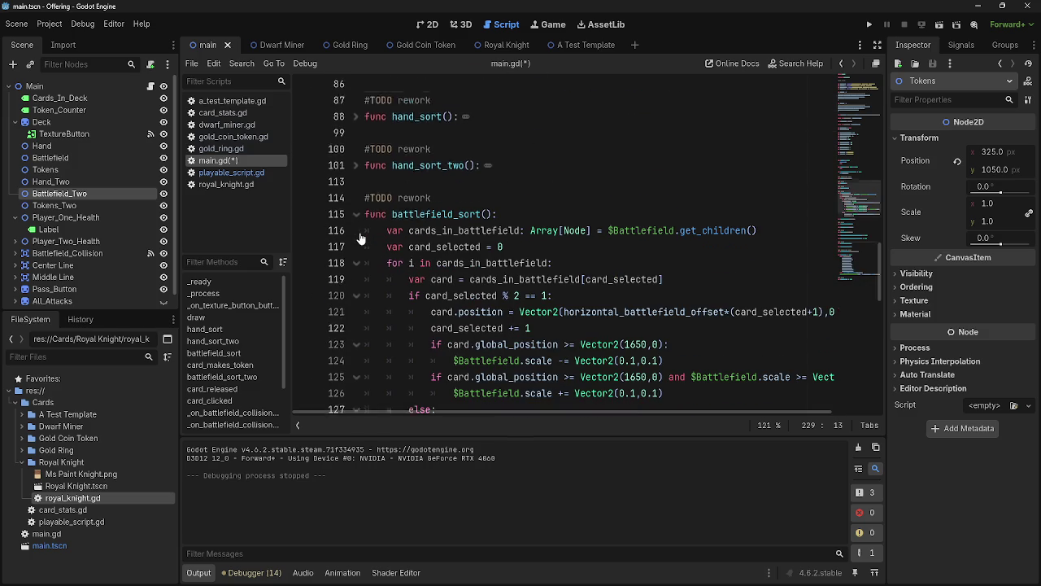
scroll(360, 236, "down", 1)
scroll(351, 188, "down", 3)
scroll(353, 175, "up", 3)
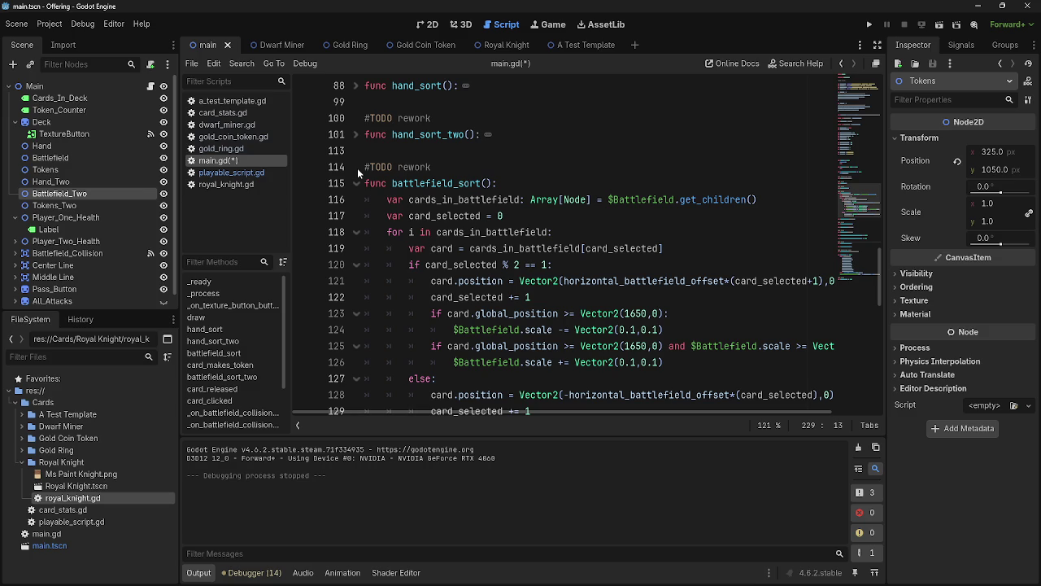
left_click(356, 183)
scroll(366, 195, "up", 5)
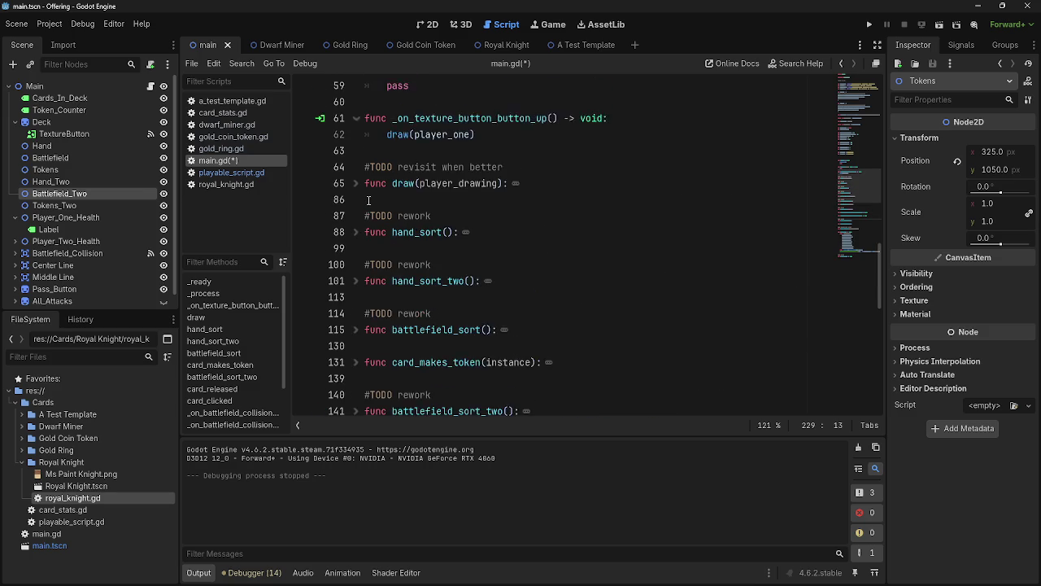
scroll(369, 200, "up", 1)
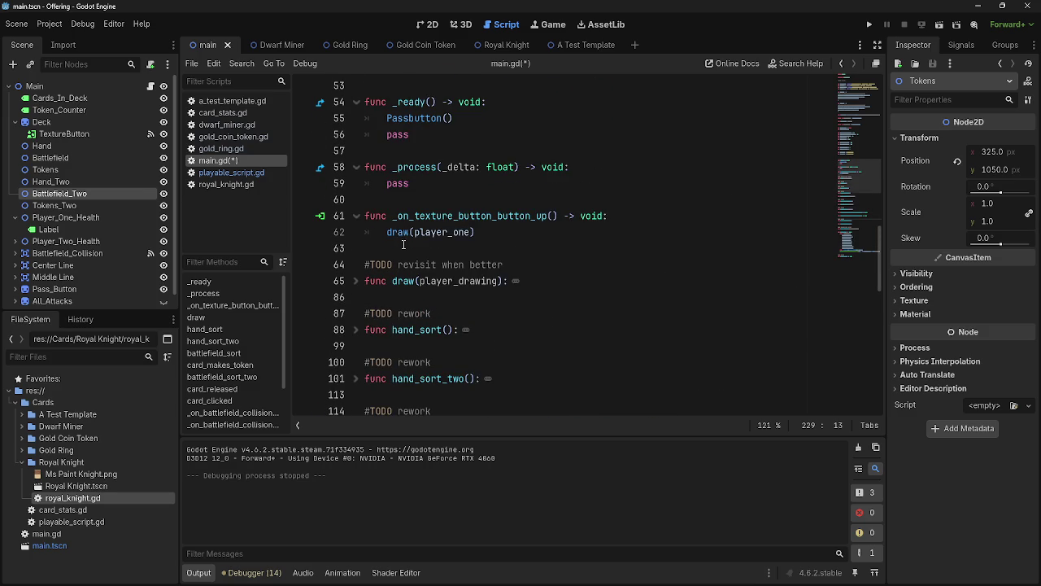
scroll(403, 244, "up", 1)
left_click(356, 216)
scroll(362, 236, "up", 2)
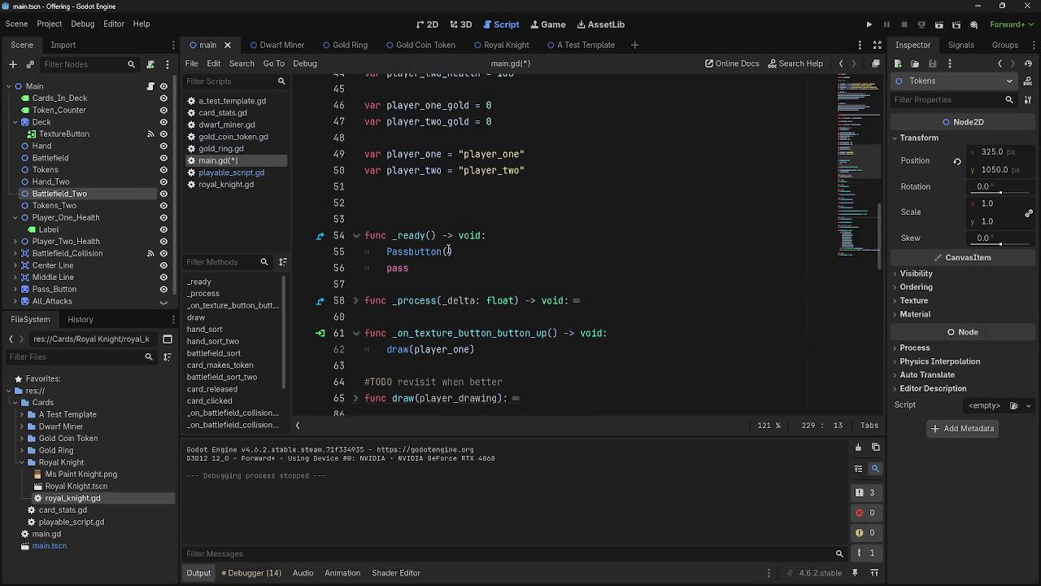
- Delete the leftover pass line in _ready, fold the function, and run the project
left_click_drag(411, 281, 366, 281)
key("BackSpace")
key("BackSpace")
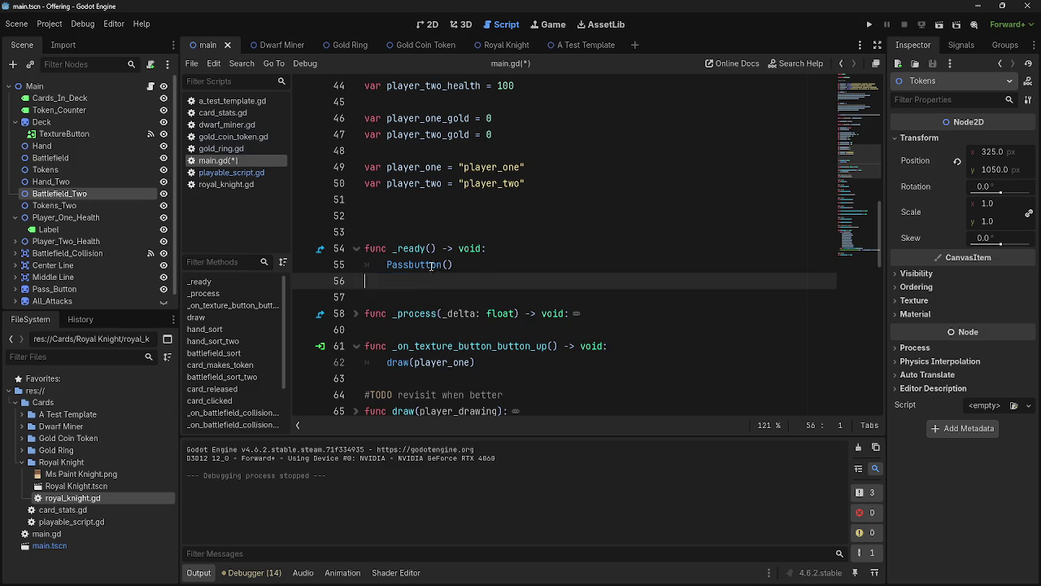
left_click(356, 248)
scroll(615, 280, "up", 3)
scroll(615, 280, "up", 9)
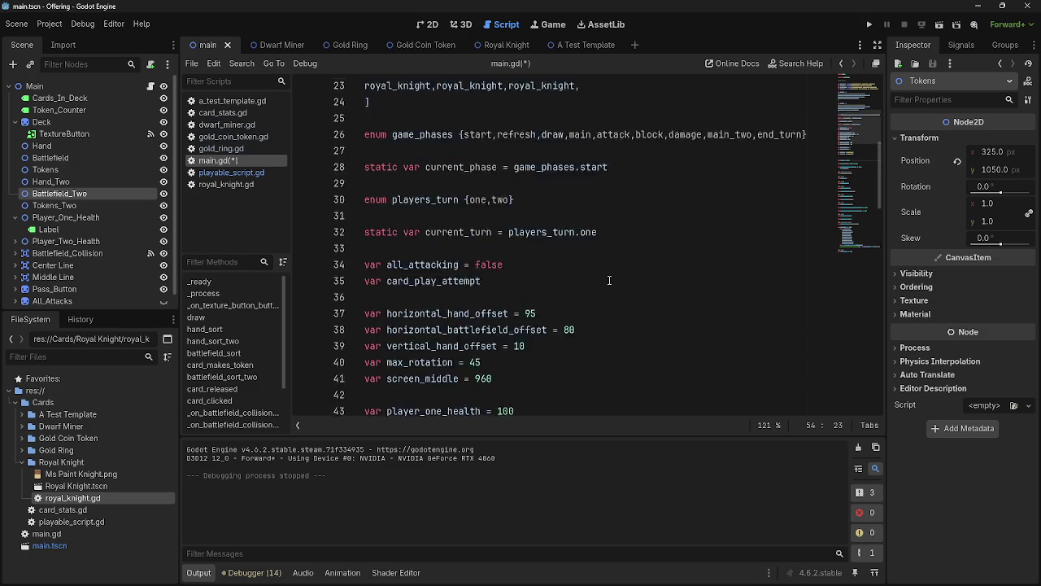
scroll(602, 280, "down", 15)
scroll(599, 280, "down", 5)
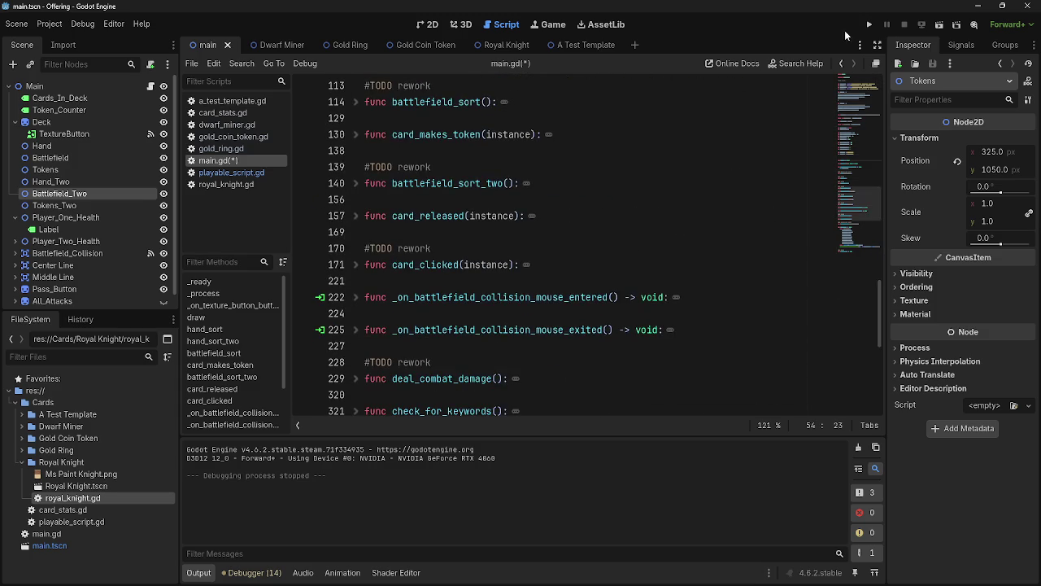
left_click(869, 25)
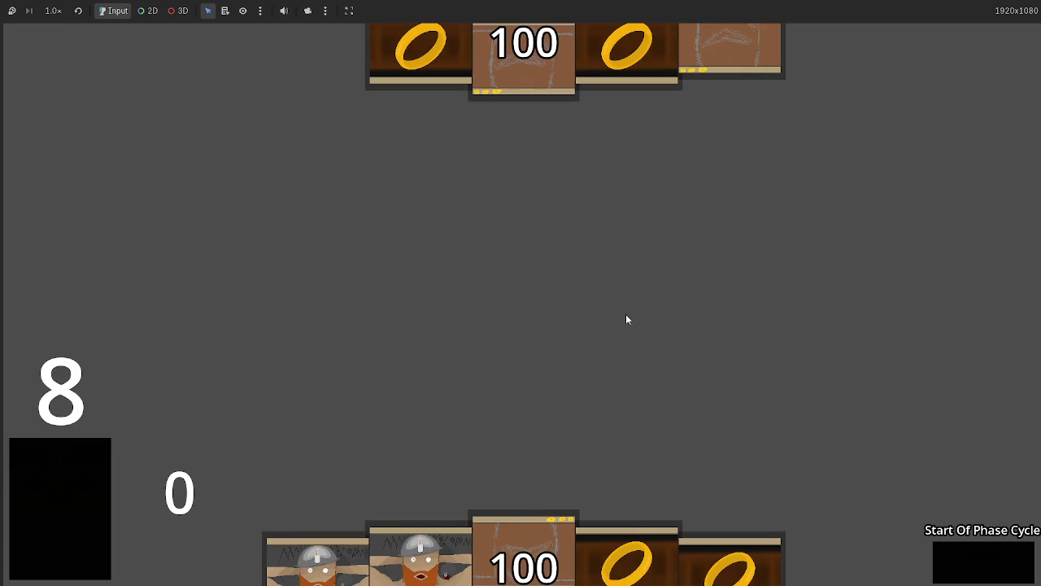
- Play several dwarf and ring cards from the hand onto the battlefield row
left_click(443, 532)
left_click(729, 561)
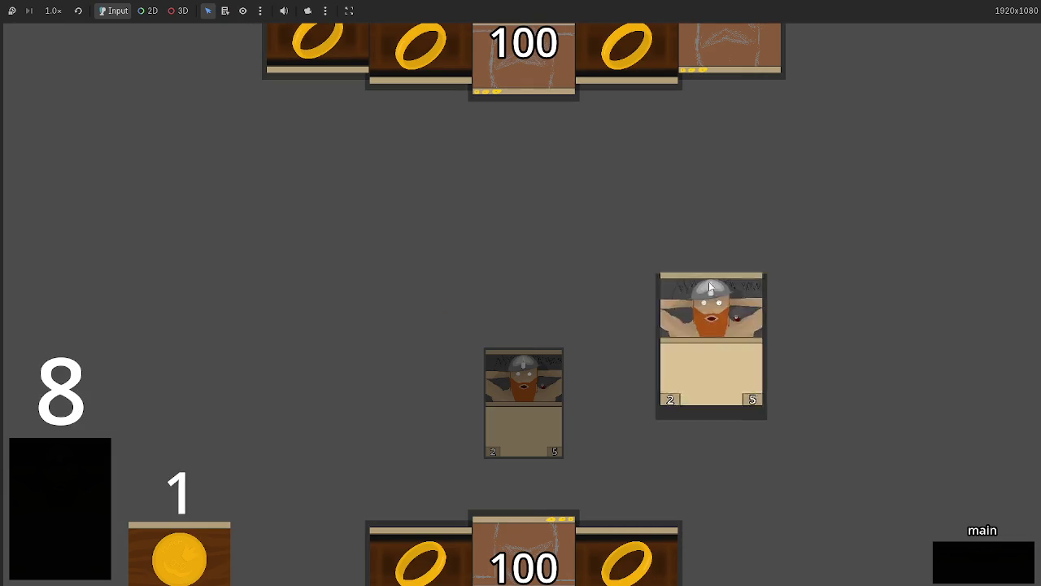
left_click(643, 533)
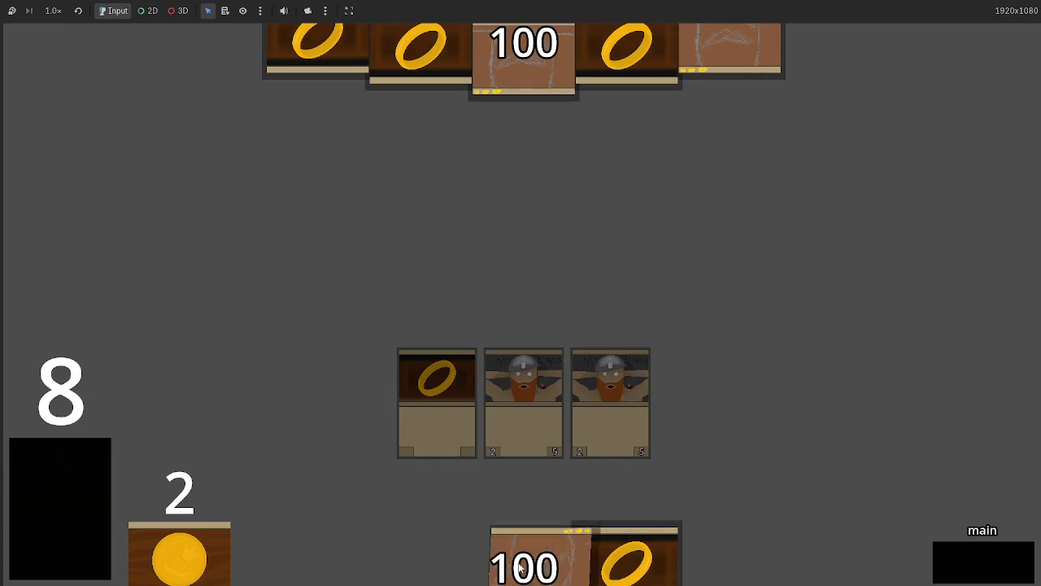
left_click(626, 553)
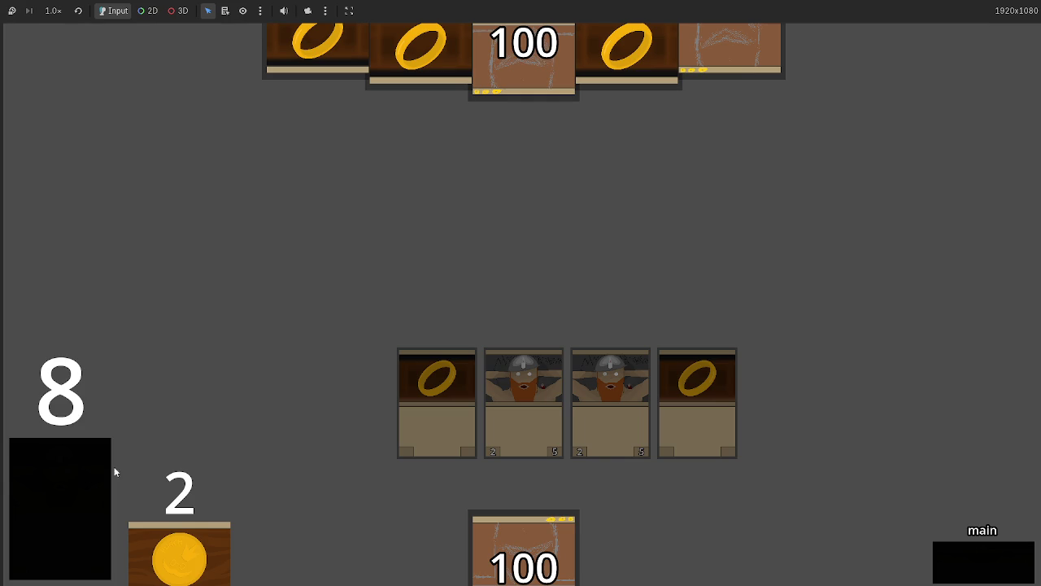
left_click(76, 471)
mouse_move(317, 561)
left_mouse_down()
mouse_move(454, 296)
mouse_move(779, 325)
left_mouse_up()
left_click(730, 561)
left_click_drag(626, 561, 640, 279)
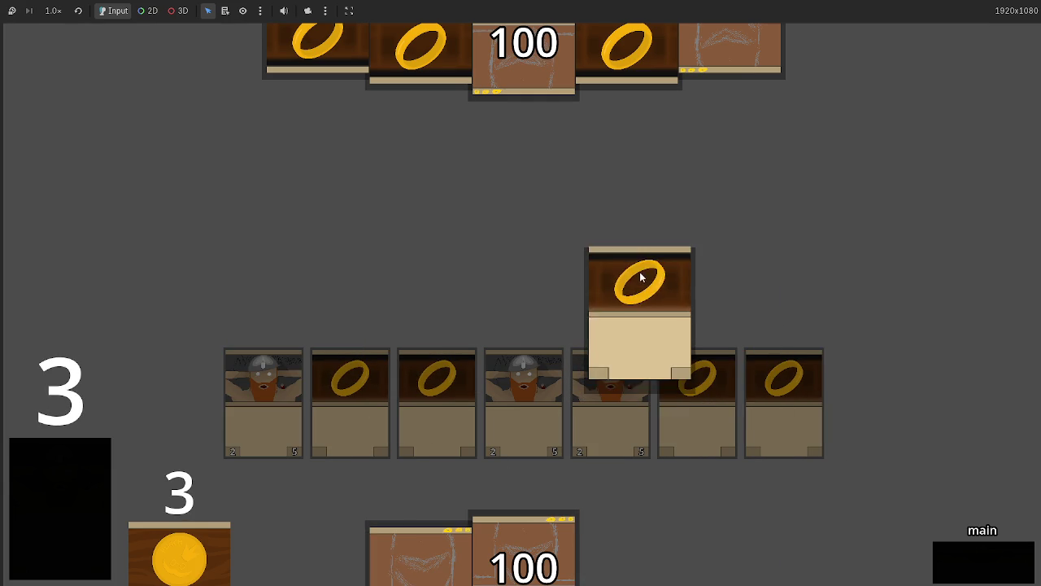
left_click_drag(612, 541, 625, 331)
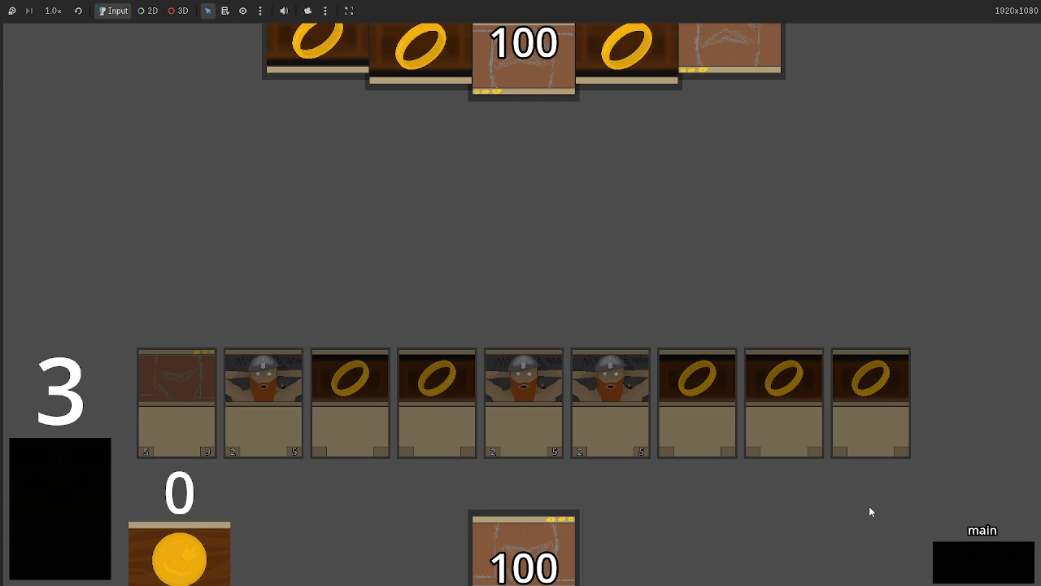
- Cycle the phases through two full turns past end_turn, then stop the game with F8
left_click(1001, 552)
left_click(994, 574)
left_click(994, 574)
left_click(994, 574)
left_click(993, 574)
left_click(994, 575)
left_click(994, 575)
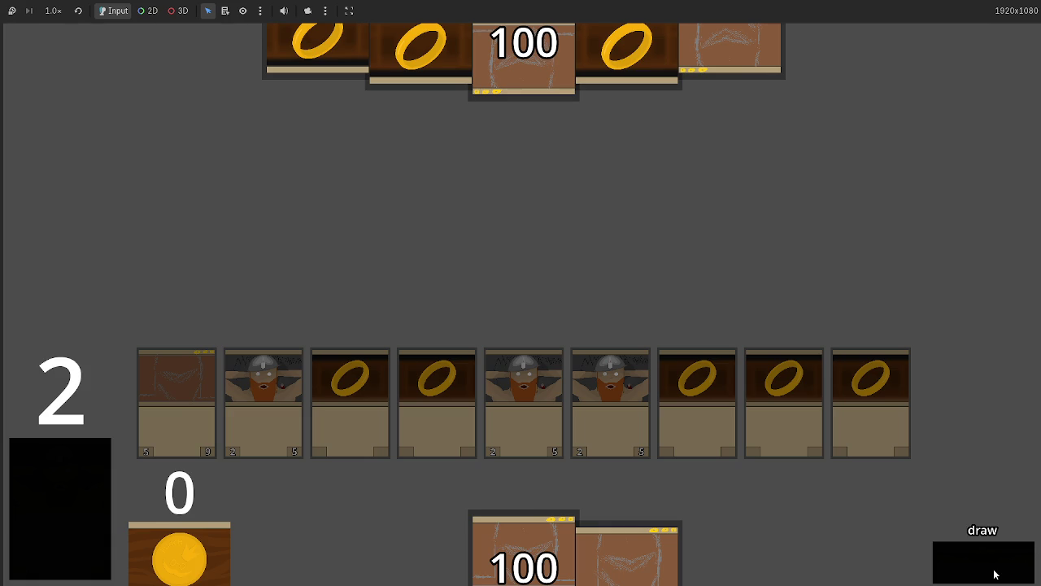
left_click(994, 575)
left_click(994, 575)
left_click(994, 574)
left_click(994, 574)
left_click(994, 574)
left_click(994, 574)
left_click(994, 574)
left_click(993, 575)
left_click(994, 574)
left_click(994, 574)
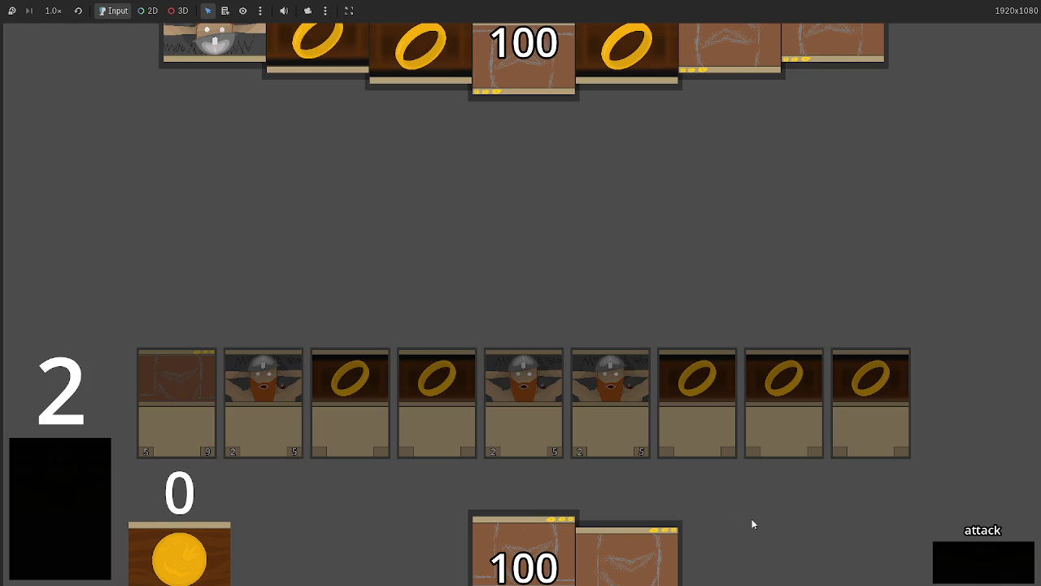
key("F8")
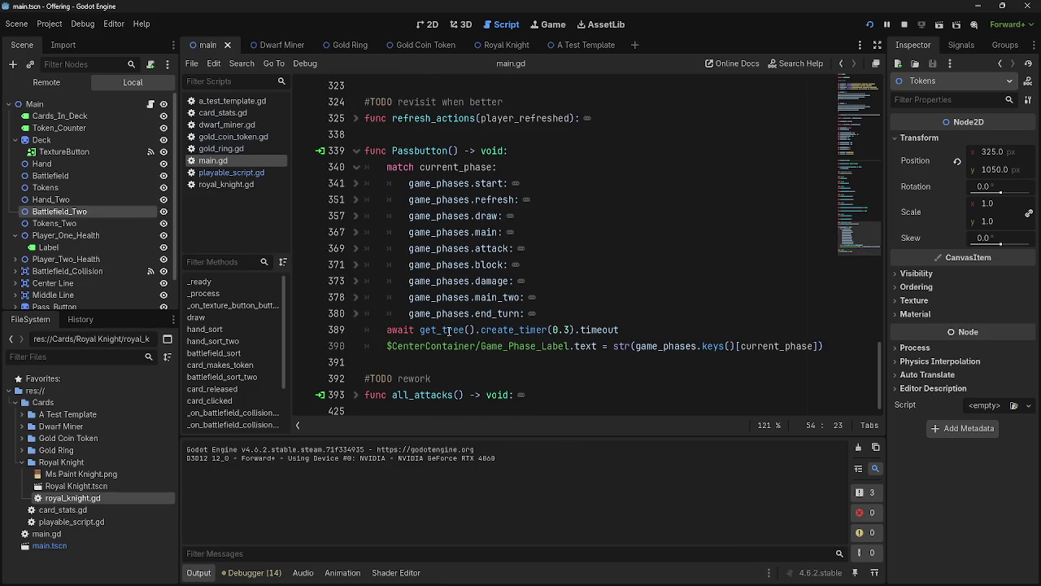
- Unfold the end_turn branch and place the cursor after the draw(player_two) line
left_click(355, 313)
scroll(560, 313, "down", 2)
left_click(592, 304)
left_click_drag(698, 329, 432, 329)
left_click(577, 307)
left_click(732, 326)
left_click(663, 309)
left_click(742, 336)
left_click(724, 313)
left_click(724, 326)
left_click(724, 310)
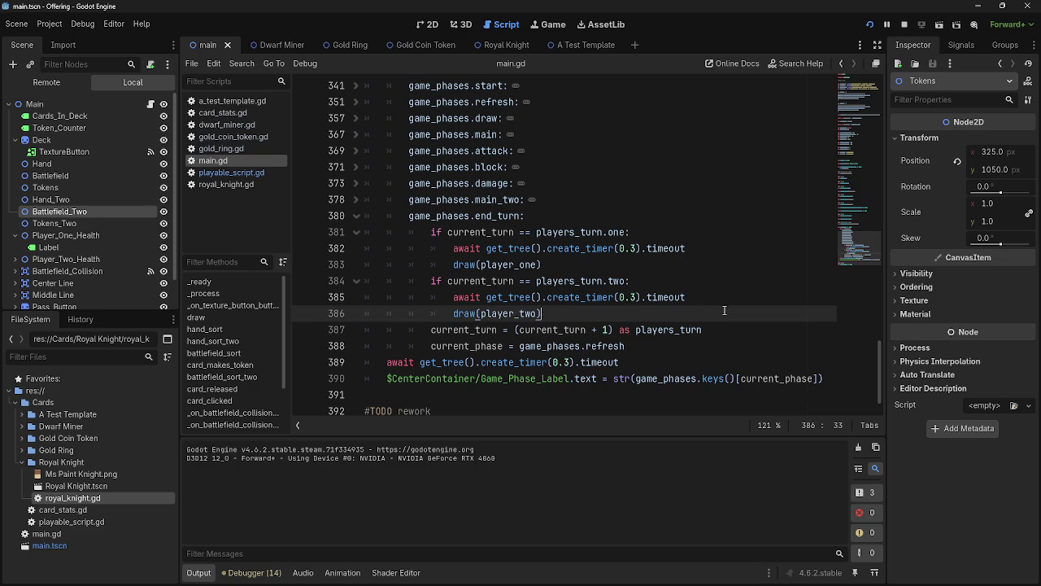
- Add an 'if current_turn <= 1' guard and indent the turn increment beneath it
key("Return")
type("if current_turn ")
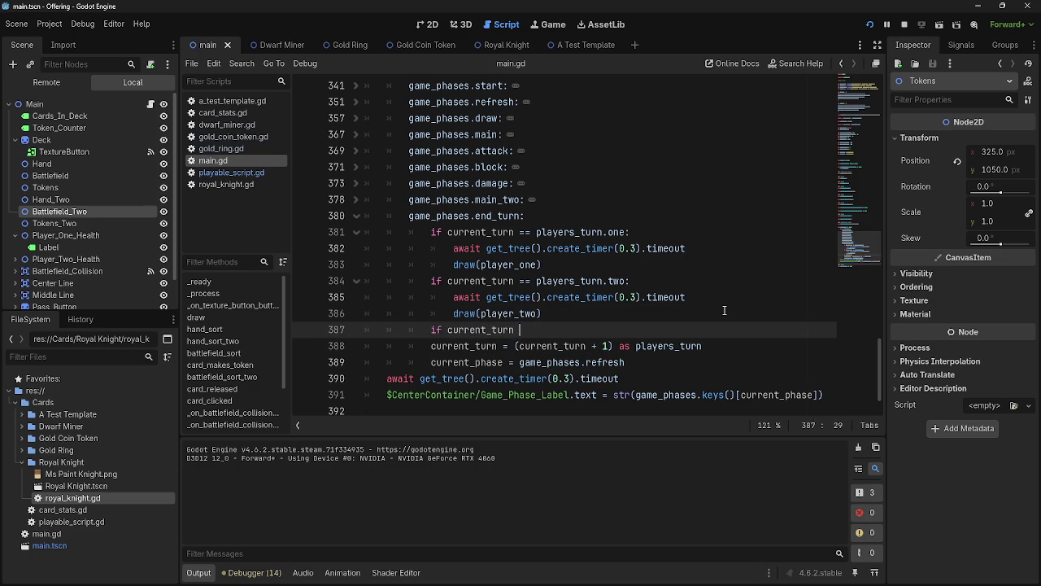
type("<")
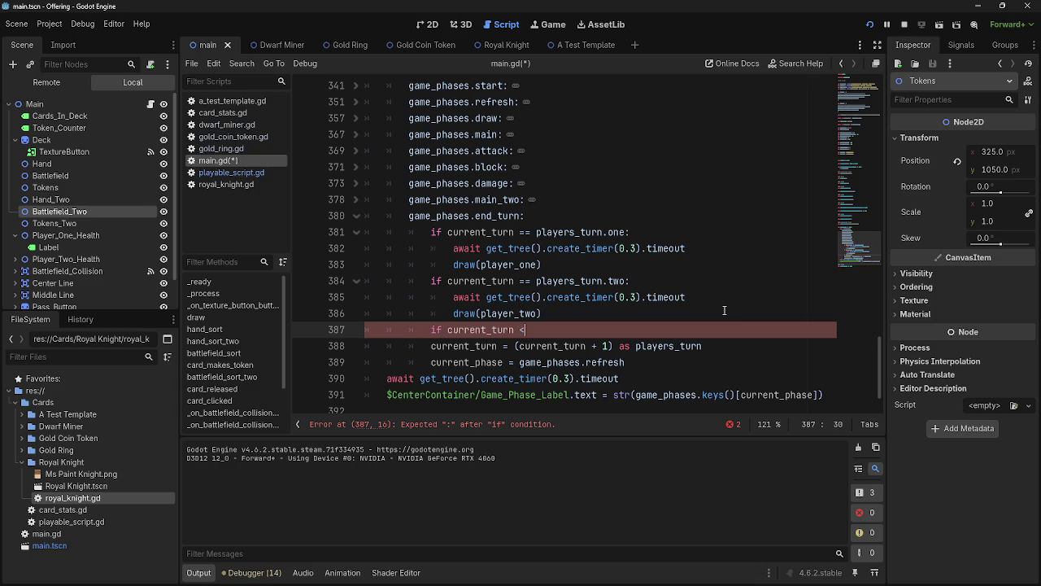
type(",")
key("BackSpace")
type("<")
type("= ")
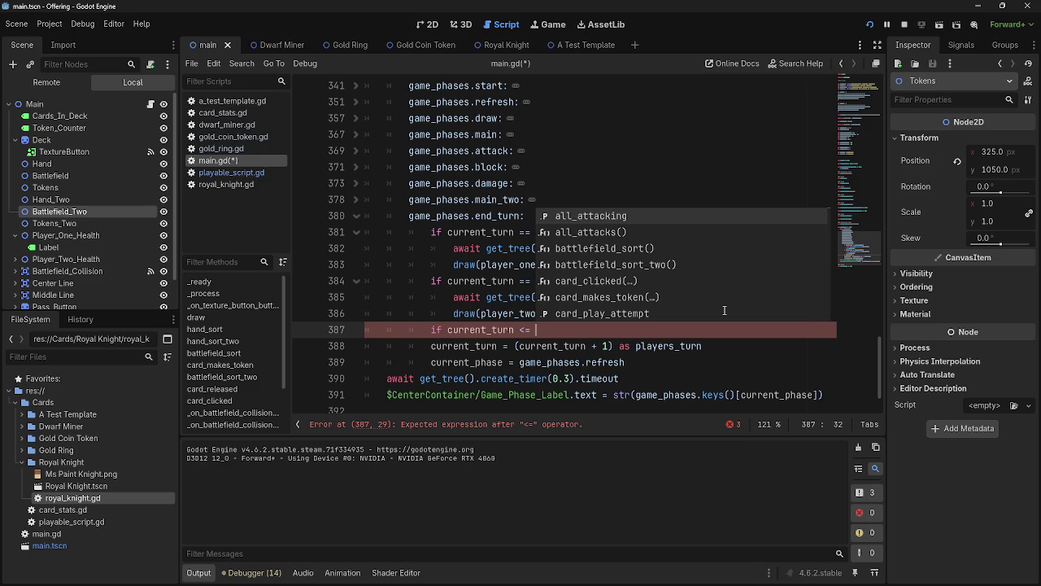
type("1")
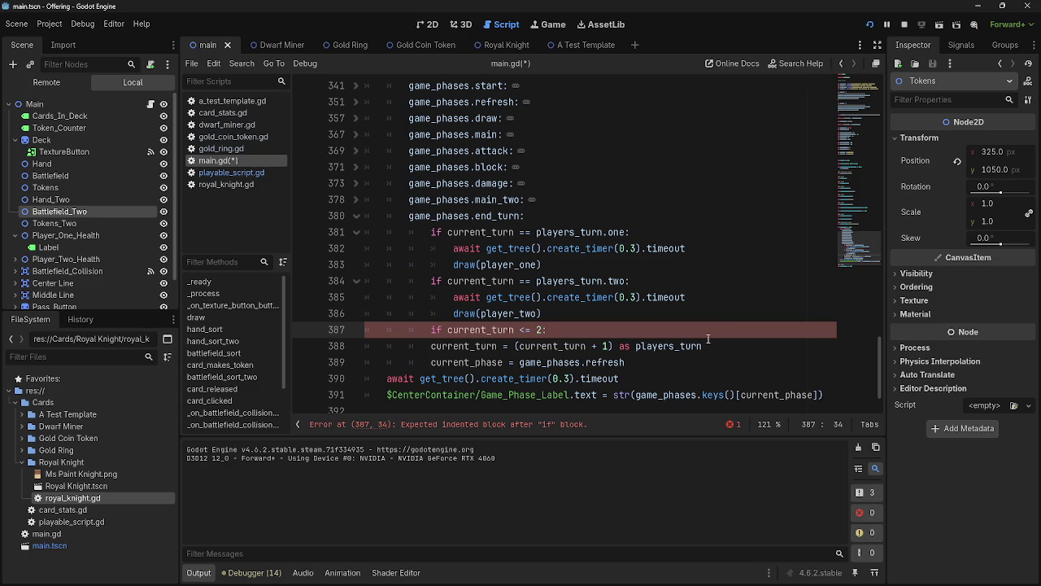
left_click(427, 345)
key("Tab")
- Restart the game, then add print(current_turn) below the turn increment
left_click(683, 364)
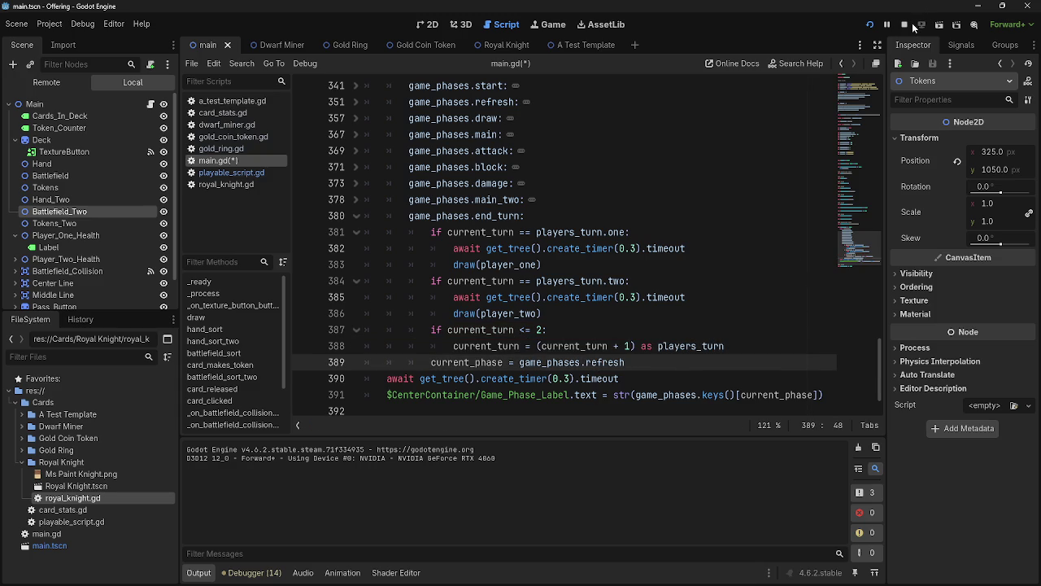
left_click(869, 25)
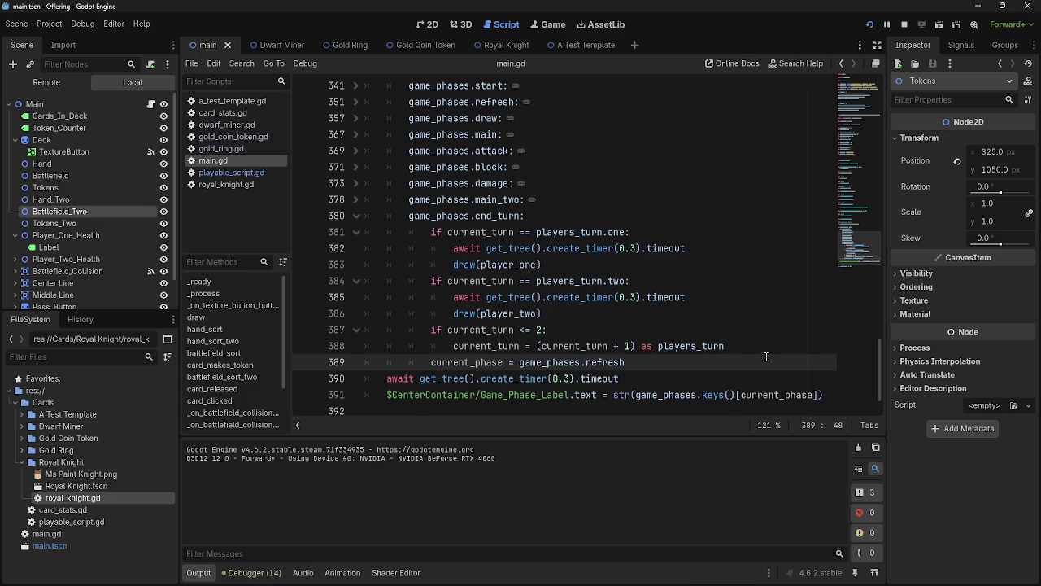
left_click(768, 346)
key("Return")
type("pri")
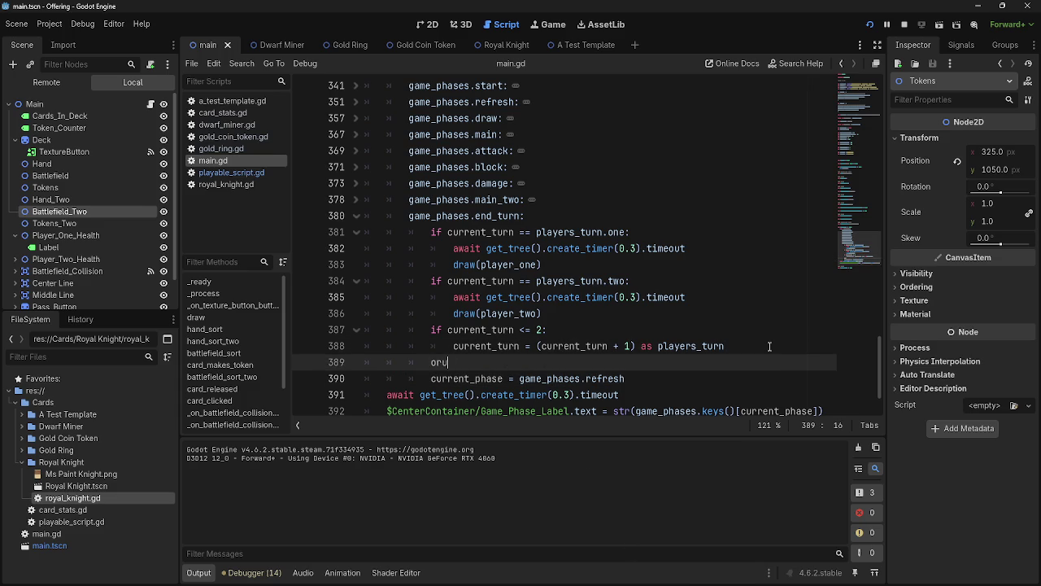
type("nt(current")
type("_")
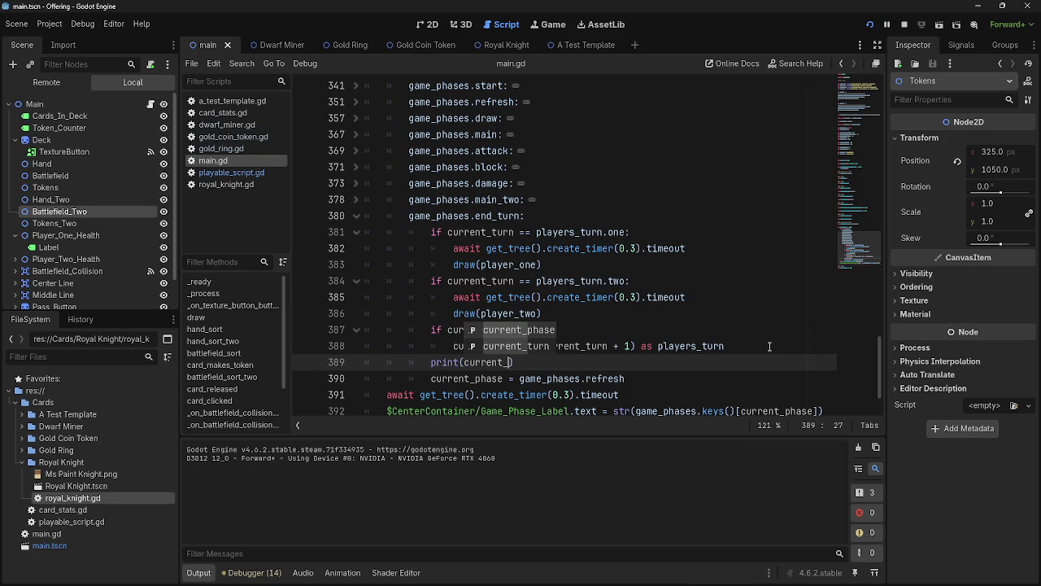
type("turn")
scroll(770, 346, "up", 20)
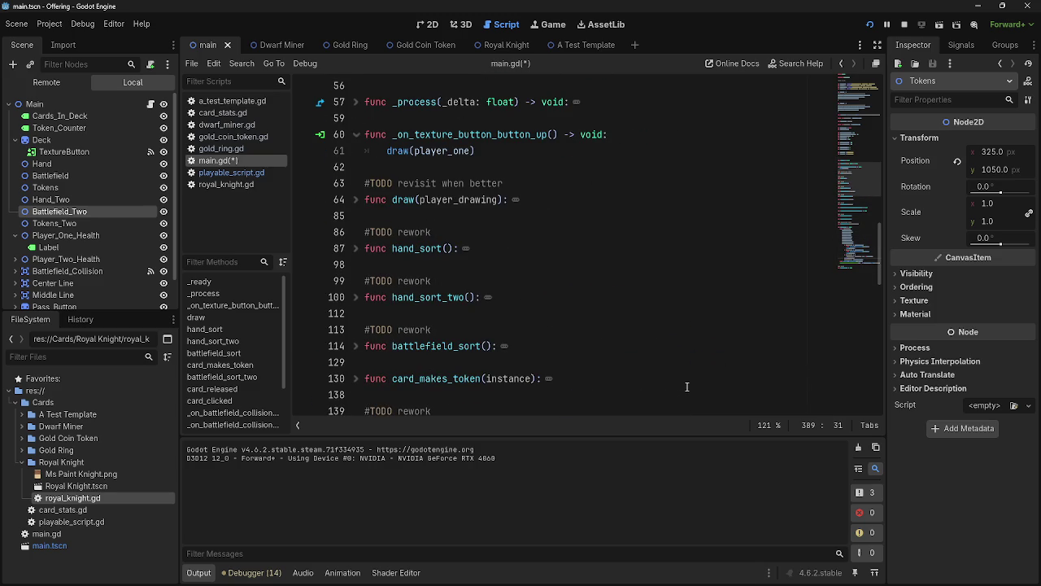
- Add a '#TODO list' heading with the item 'fix hand and battlefield sorting'
scroll(687, 386, "up", 10)
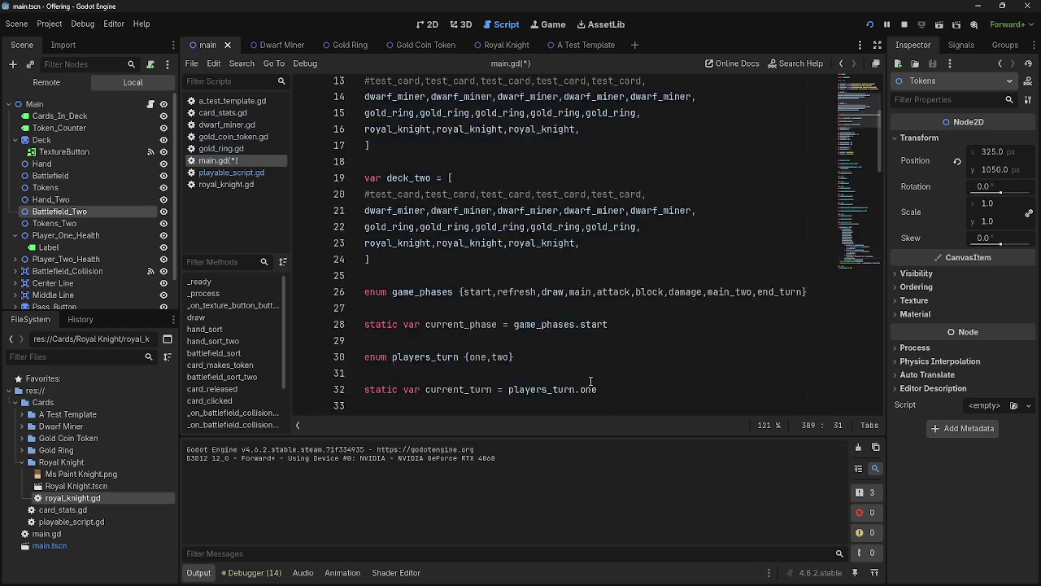
scroll(590, 380, "down", 12)
left_click(434, 230)
key("Return")
key("Return")
key("Up")
key("Up")
type("#")
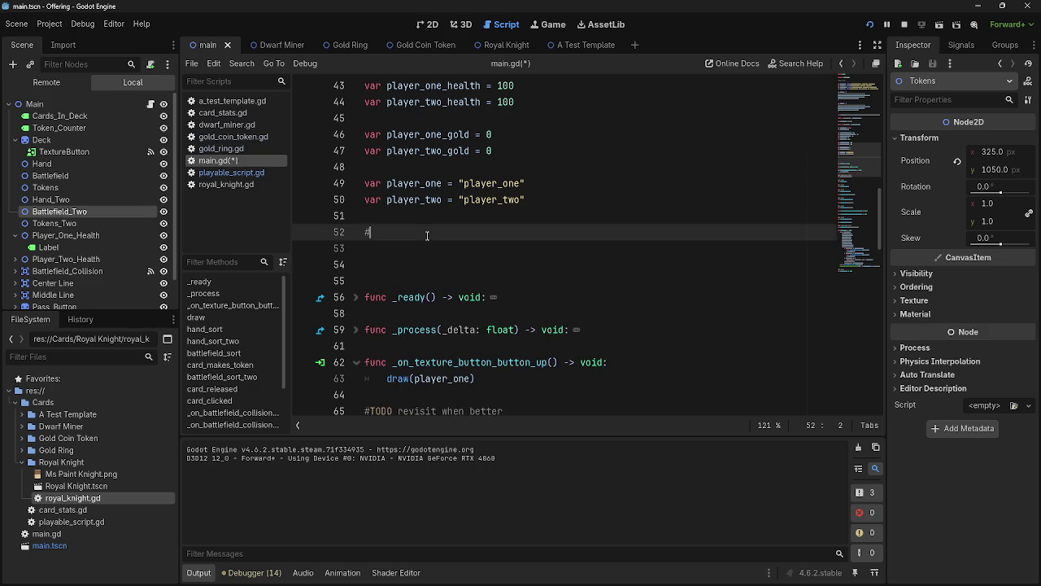
type("TODO l")
type("ist")
key("Return")
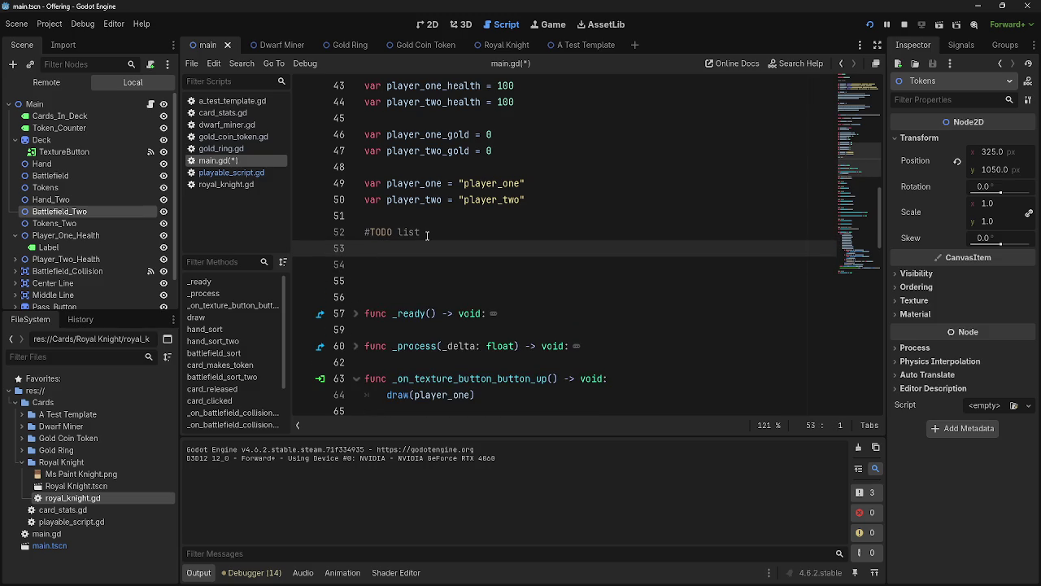
type("#")
scroll(427, 235, "down", 4)
scroll(427, 235, "up", 3)
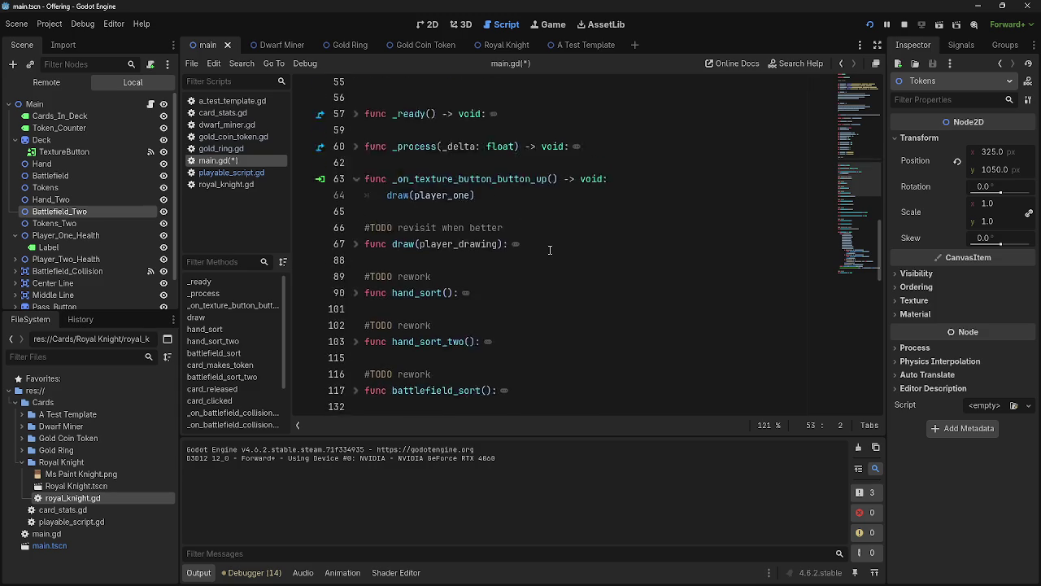
type("fix hand and bat")
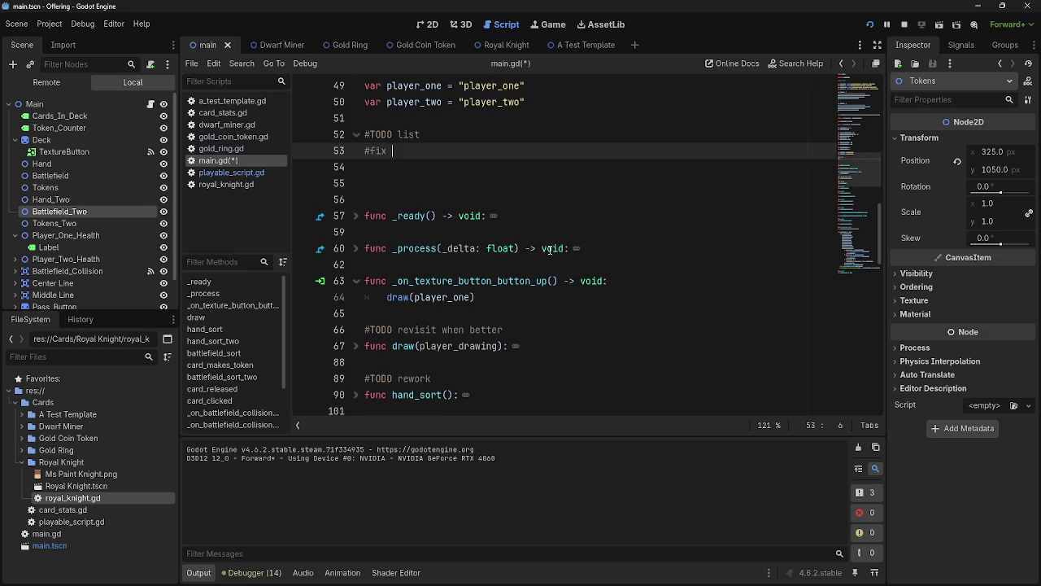
type("tlefield")
type(" sorting")
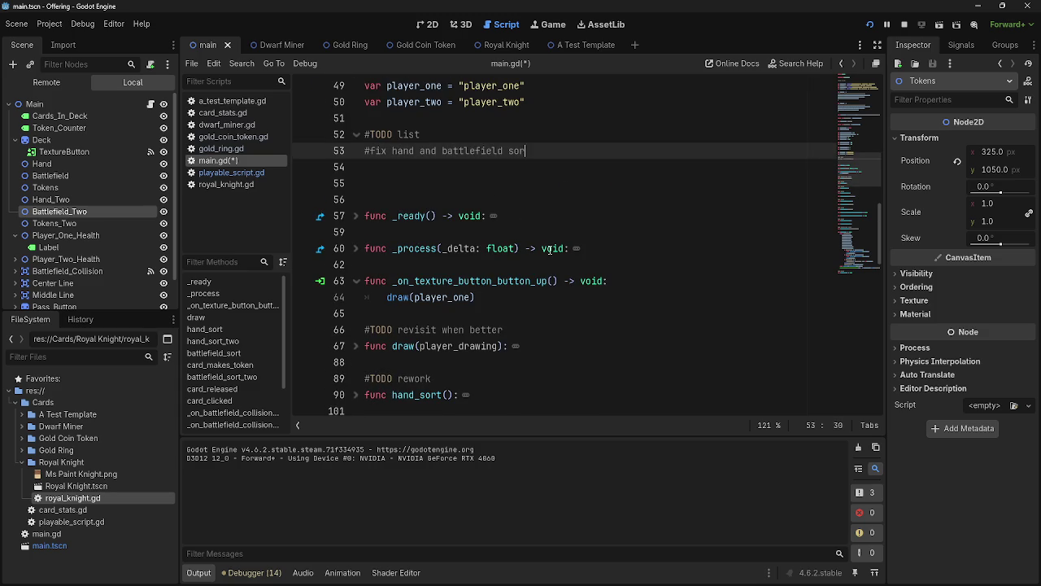
- Add the TODO item 'get combat working again'
key("Return")
type("#")
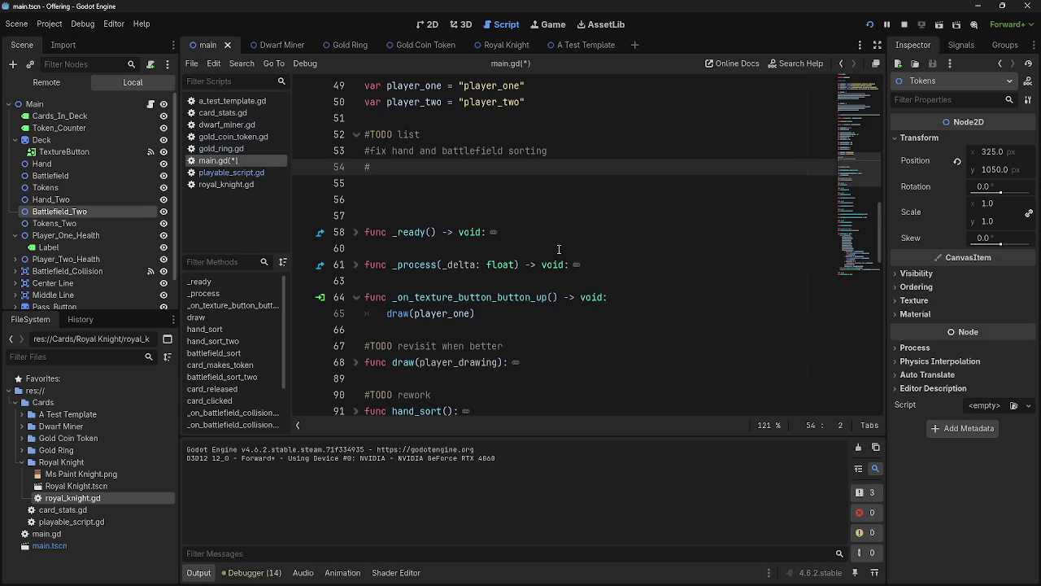
scroll(559, 253, "down", 5)
scroll(561, 257, "up", 2)
scroll(561, 257, "down", 5)
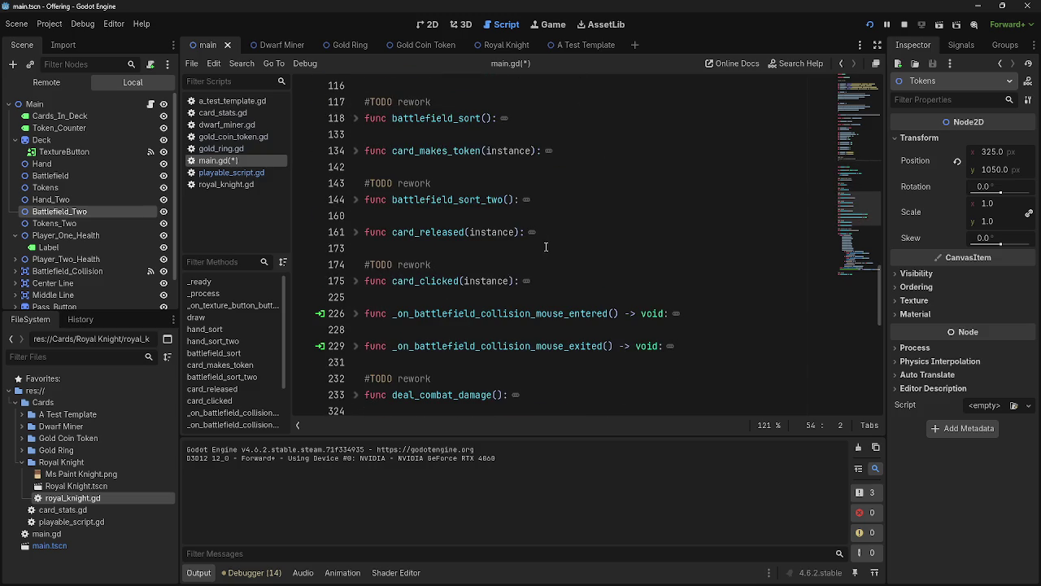
scroll(436, 171, "down", 3)
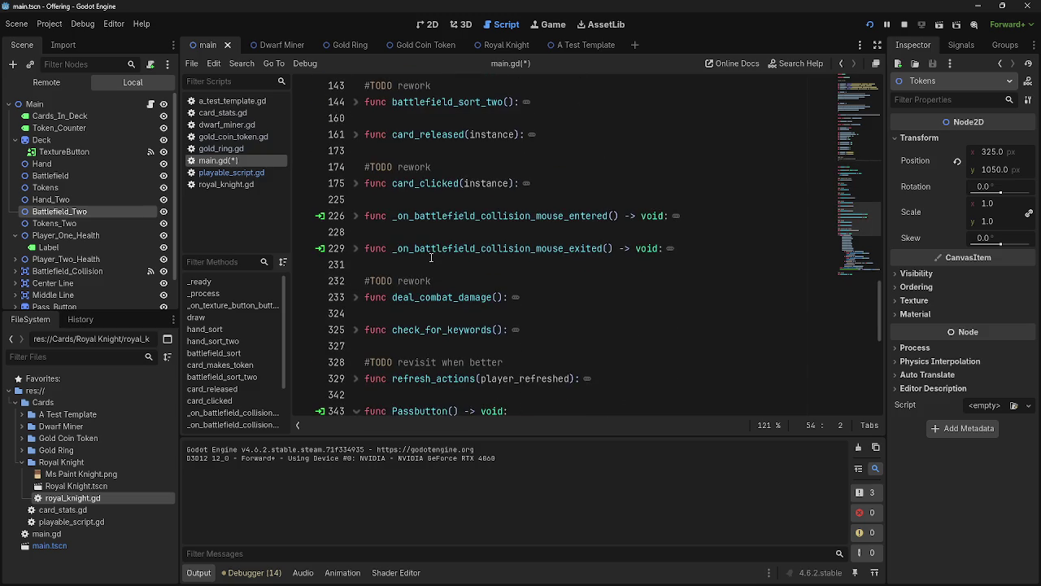
scroll(599, 256, "up", 10)
type("get combat working again")
key("Return")
- Start a third TODO comment about checking for keywords, then erase it
scroll(599, 256, "down", 15)
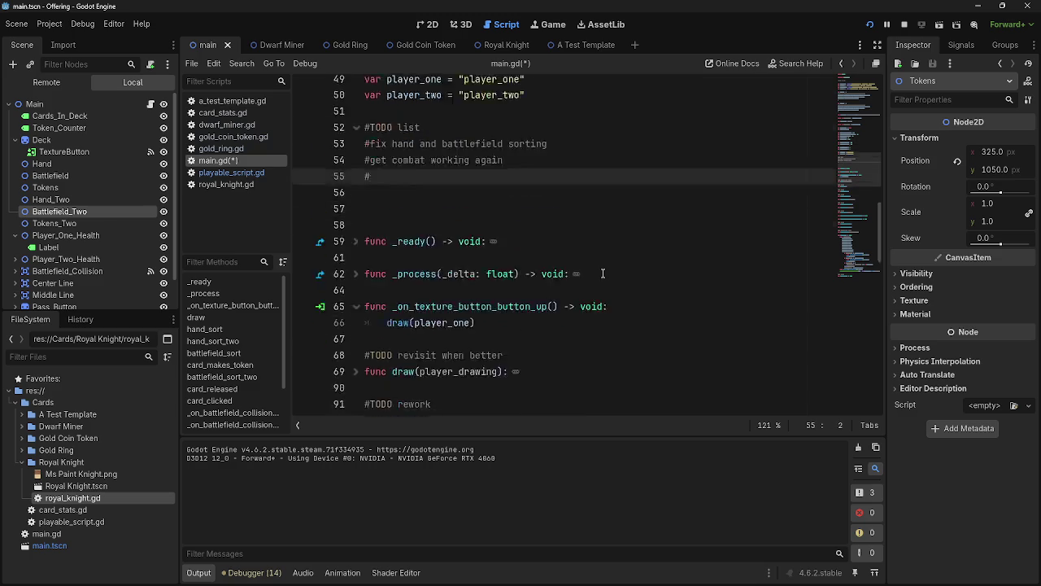
scroll(595, 240, "down", 5)
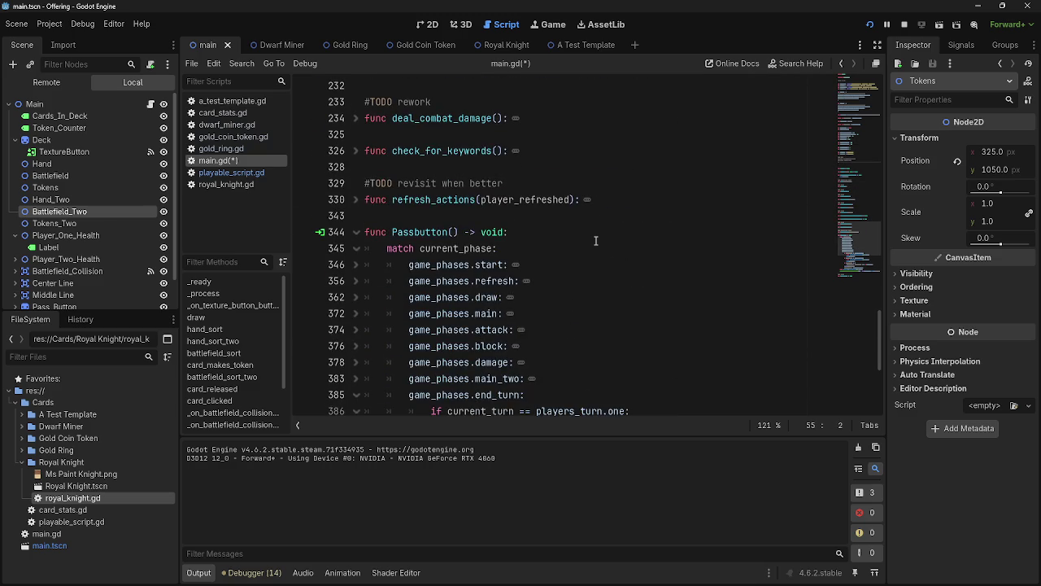
scroll(599, 248, "up", 20)
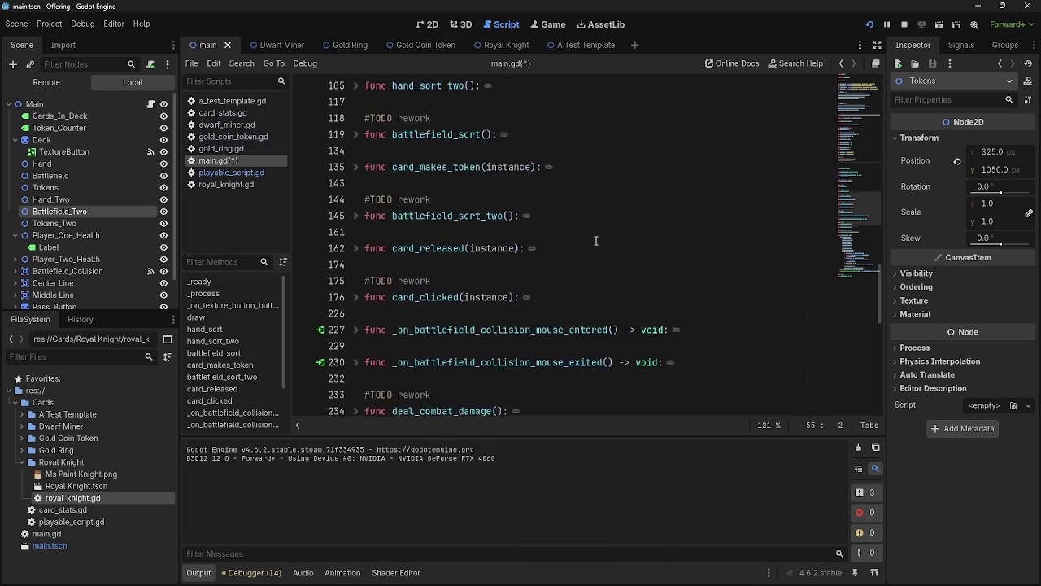
type("noc")
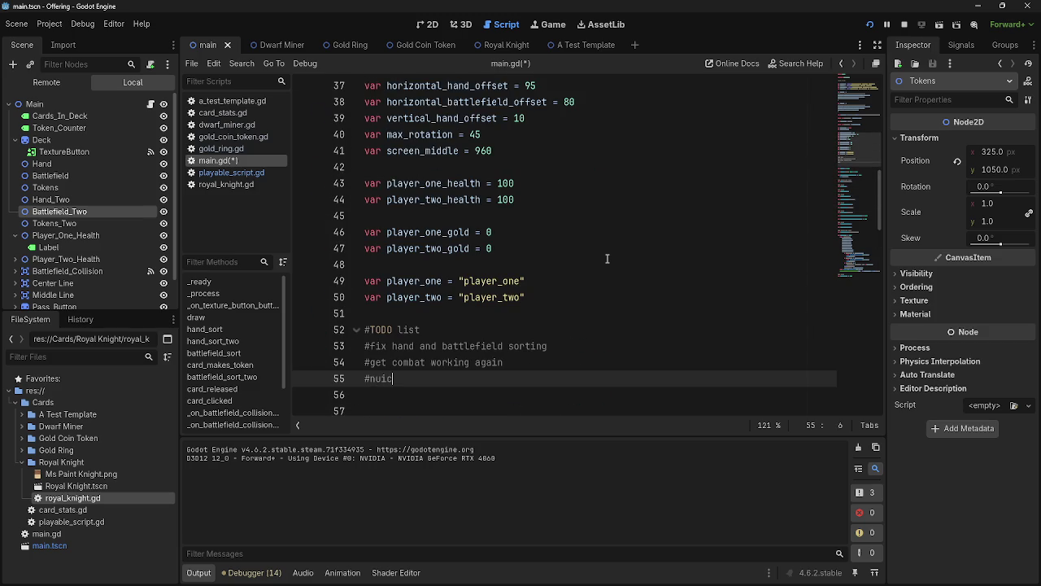
key("BackSpace")
key("BackSpace")
type("io")
type("e checking for")
type(" keywords")
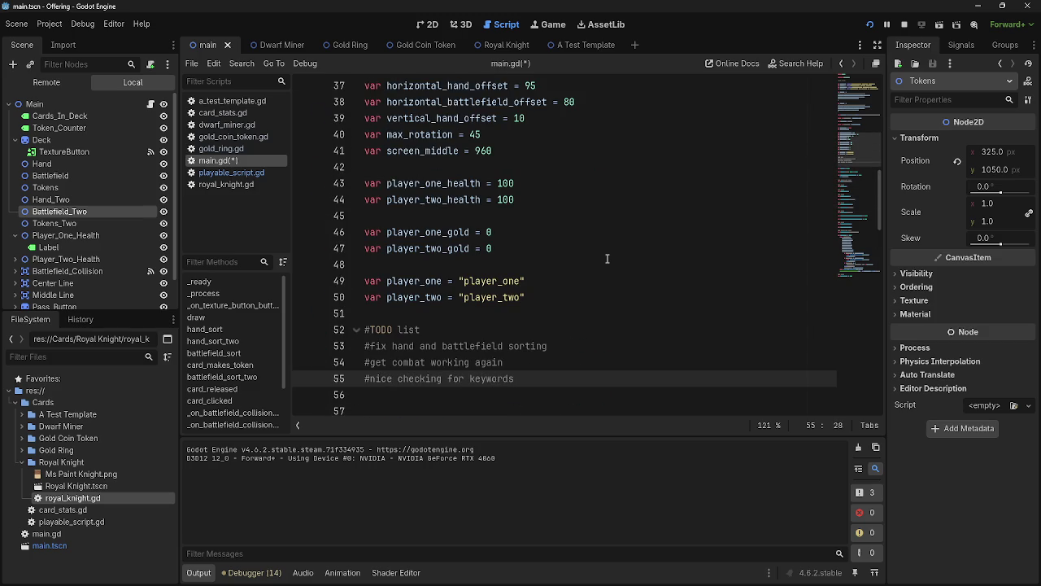
type(" and")
key("BackSpace")
key("BackSpace")
key("BackSpace")
key("BackSpace")
key("BackSpace")
key("BackSpace")
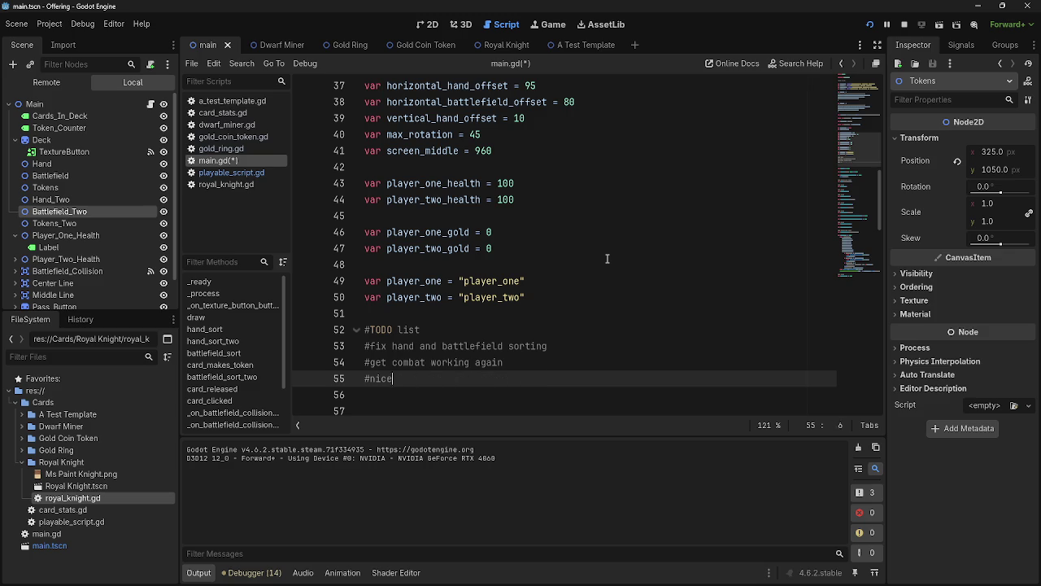
key("BackSpace")
key("BackSpace")
key("BackSpace")
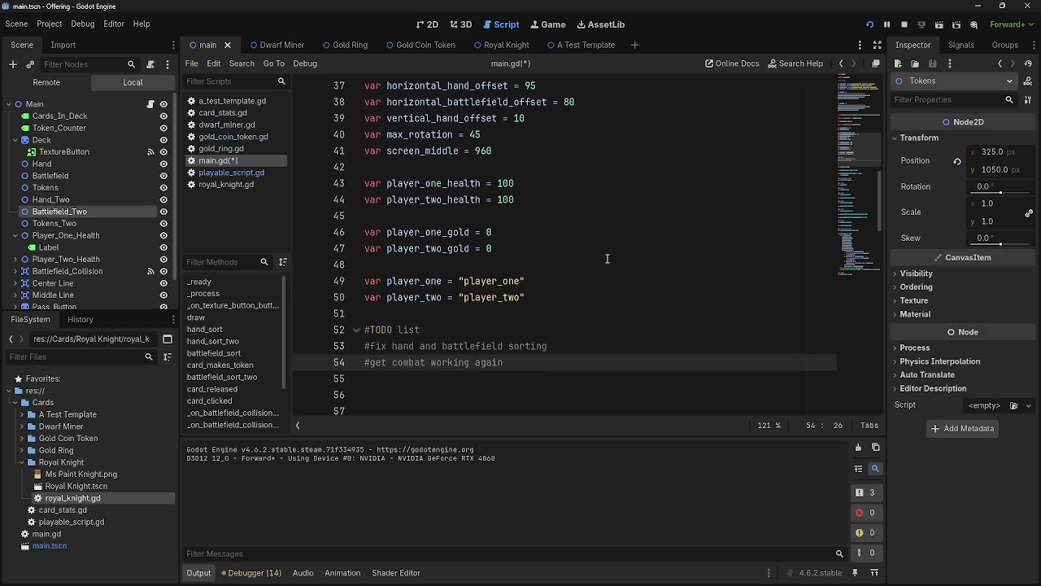
- Add 'make more cards' as the final TODO item
left_click(514, 384)
type("m")
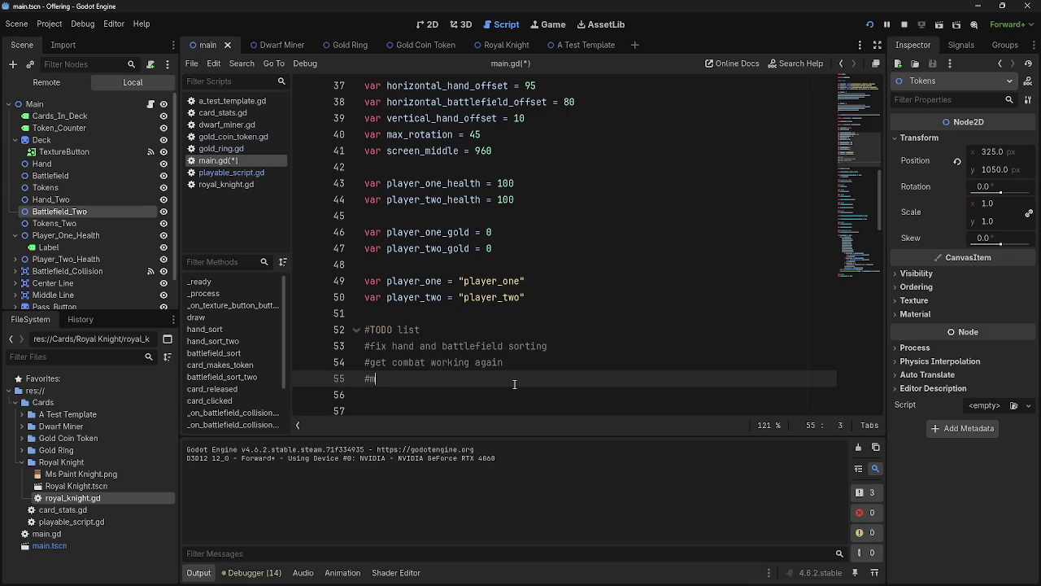
type("ake more cards")
scroll(518, 303, "down", 5)
scroll(511, 281, "down", 1)
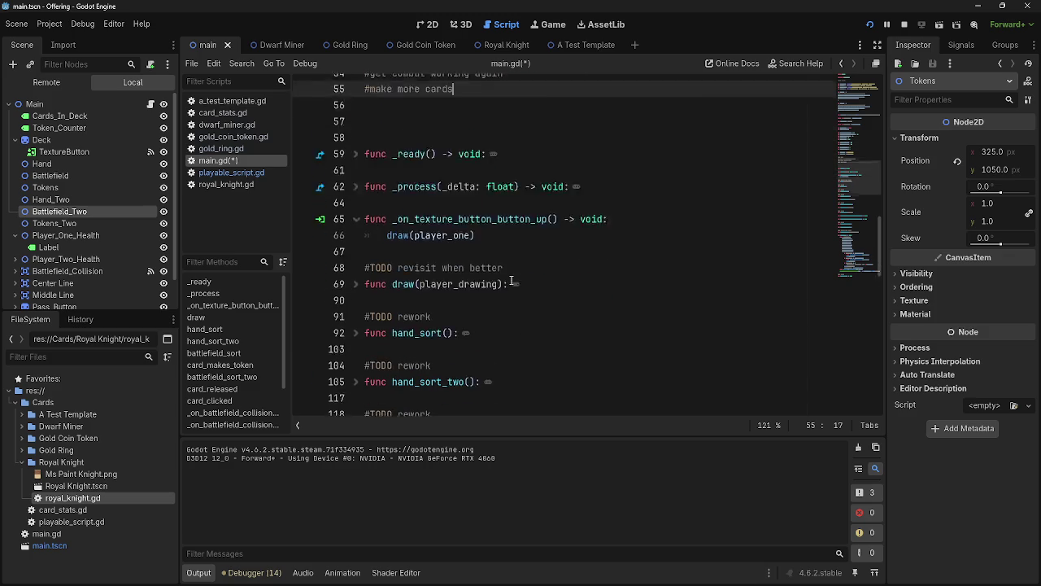
scroll(510, 281, "down", 5)
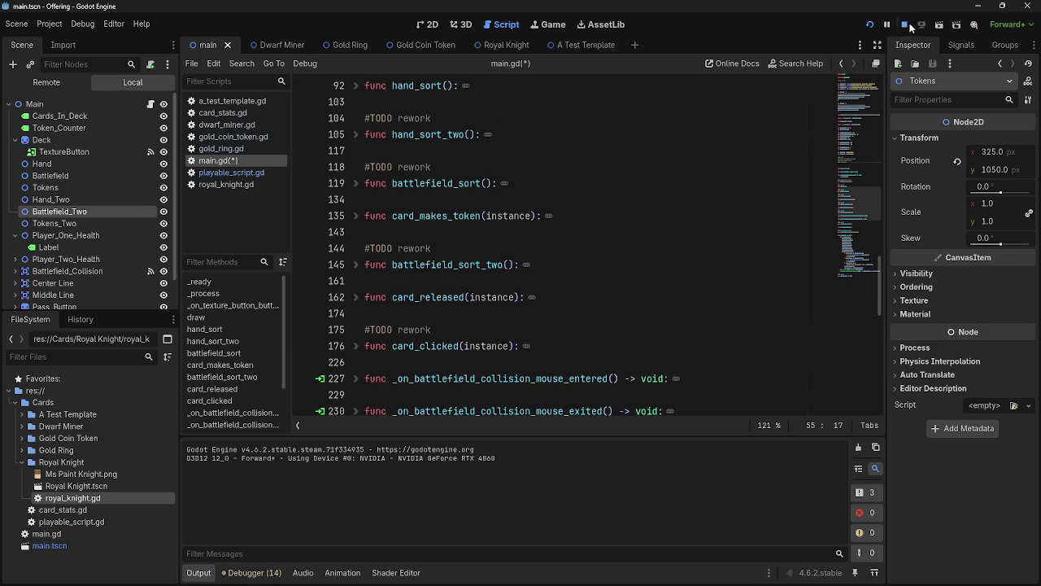
- Launch the game and play three ring cards onto the battlefield
left_click(906, 25)
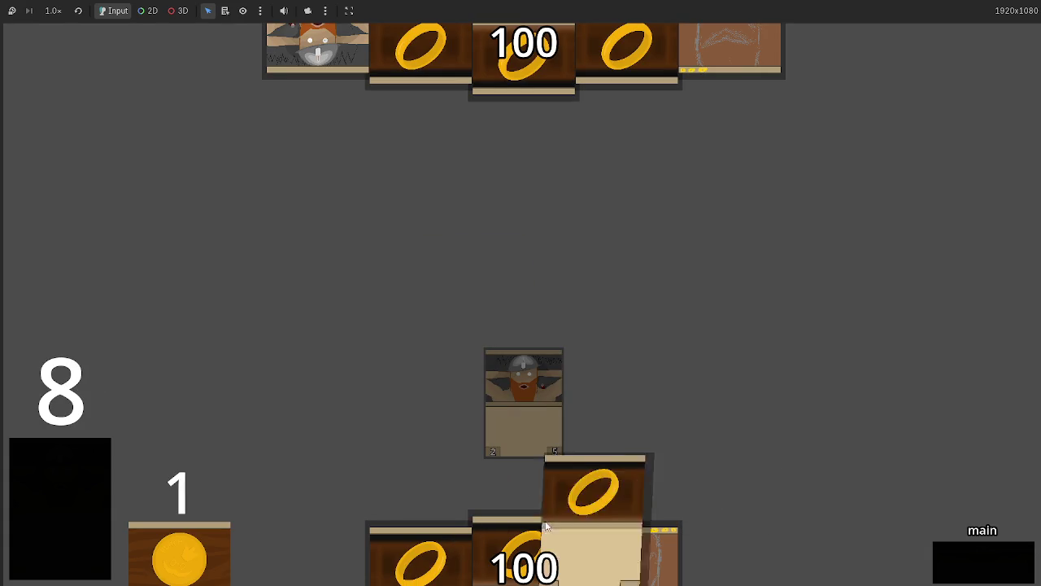
left_click(545, 527)
left_click(517, 459)
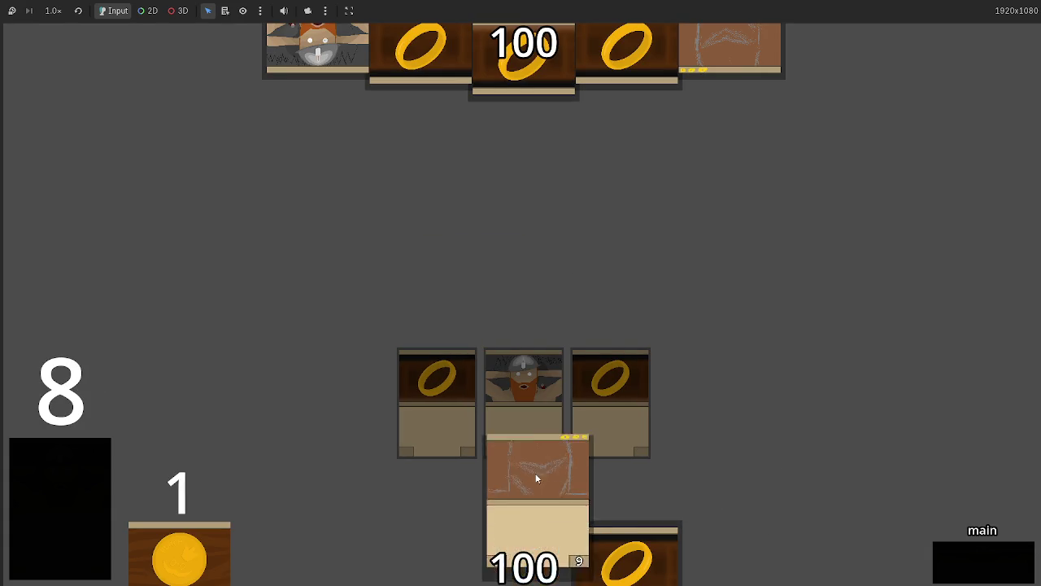
left_click(630, 559)
- Step through the phases from attack around a full turn to the next draw phase
left_click(1011, 569)
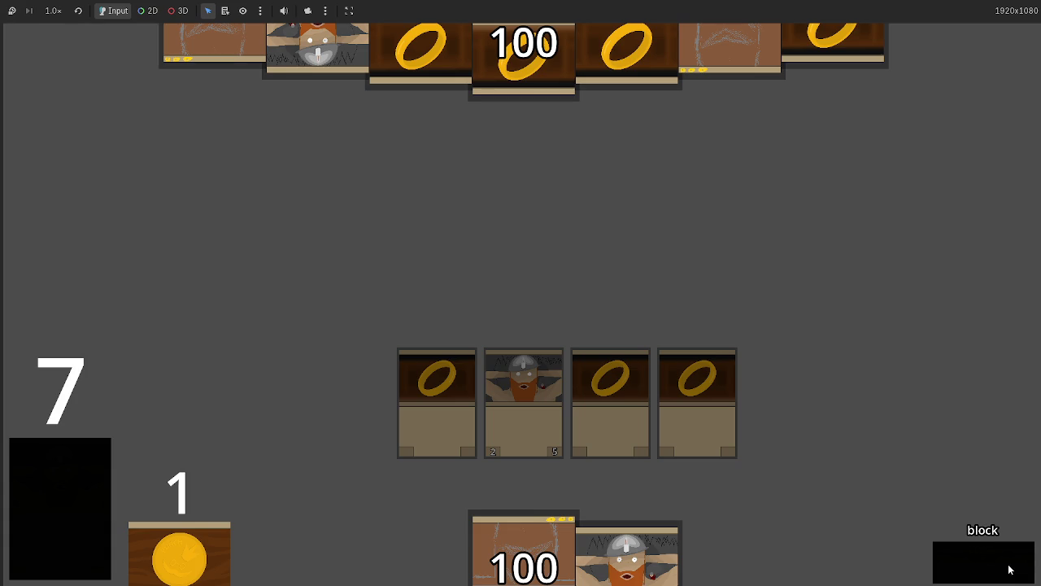
left_click(1009, 570)
left_click(1008, 569)
left_click(1009, 569)
left_click(1009, 569)
left_click(1009, 569)
left_click(1009, 570)
left_click(1009, 569)
left_click(1009, 570)
left_click(1008, 570)
left_click(1009, 569)
left_click(1008, 569)
left_click(1008, 569)
- Stop the running game with F8 and relaunch it with F5
key("F8")
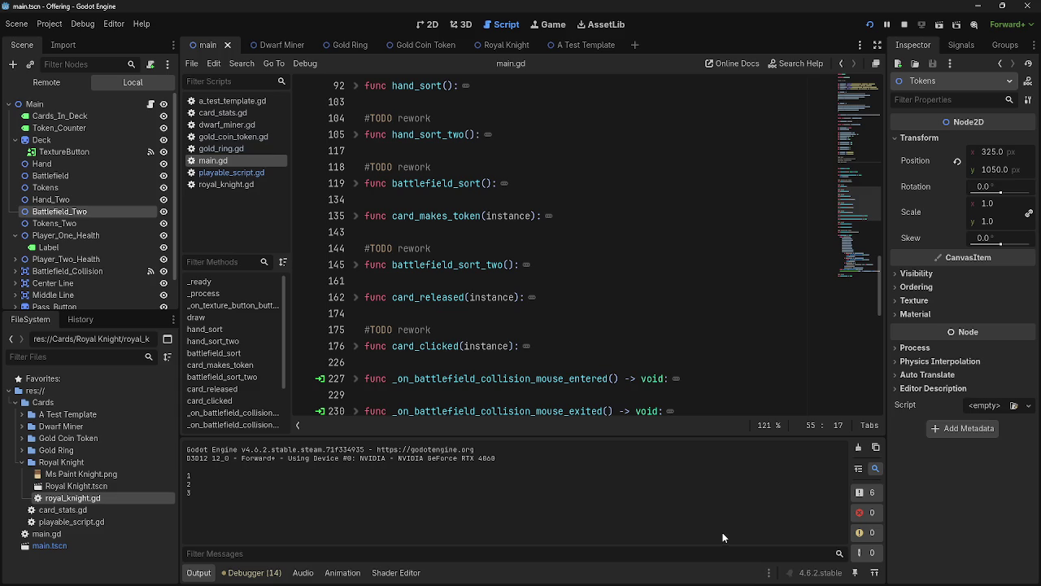
scroll(364, 382, "down", 3)
key("F5")
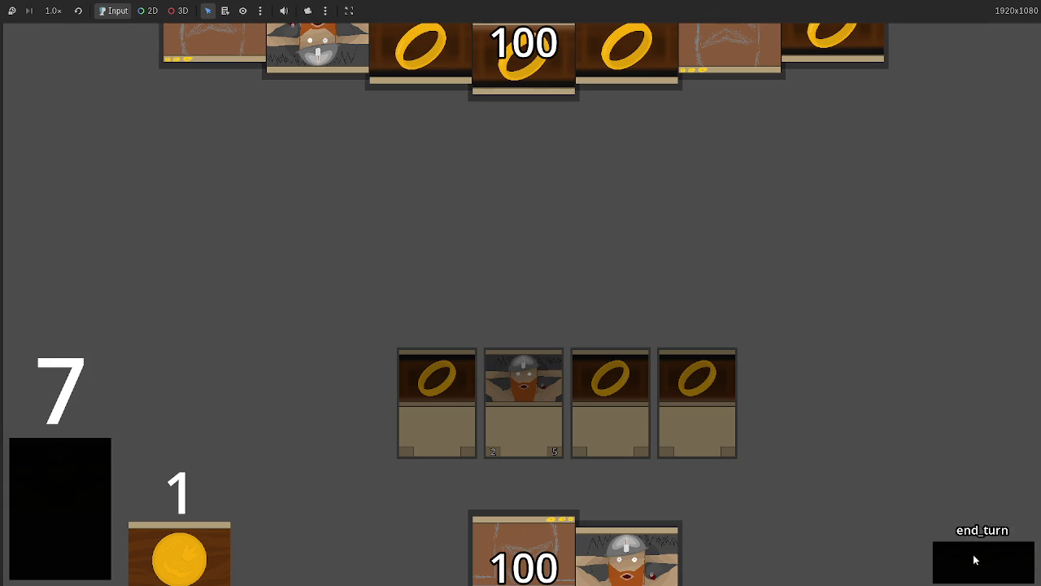
key("alt+Tab")
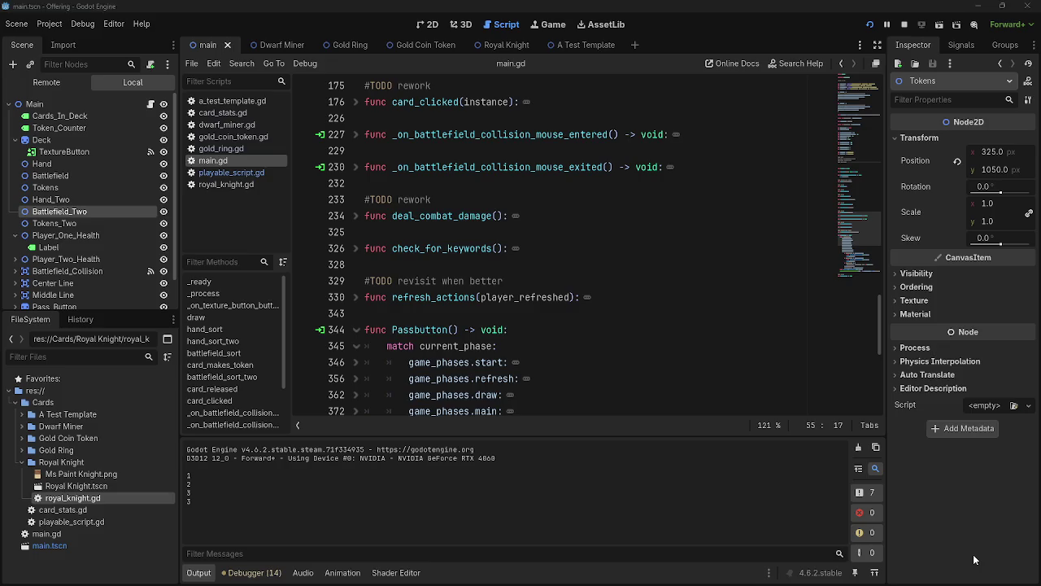
- Look through playable_script.gd and royal_knight.gd, then return to main.gd's end-turn code
key("alt+Tab")
key("alt+Tab")
left_click(231, 172)
left_click(226, 184)
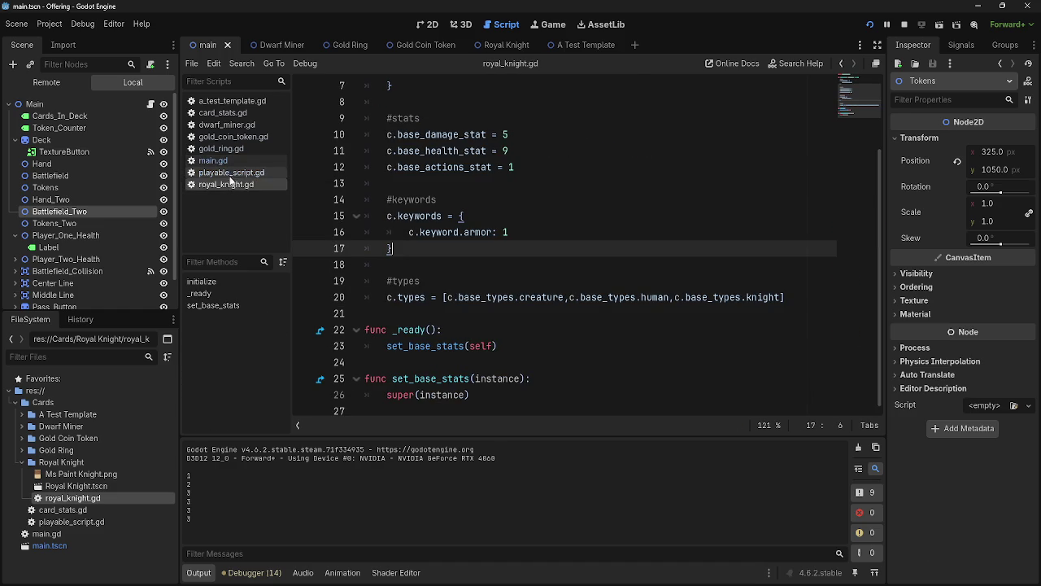
left_click(231, 172)
left_click(214, 160)
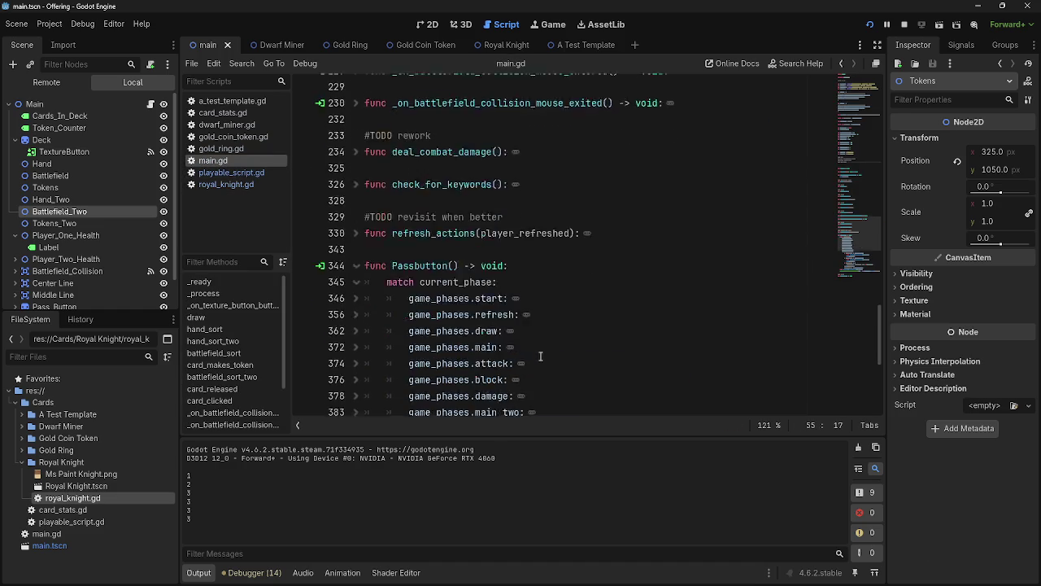
scroll(545, 349, "down", 5)
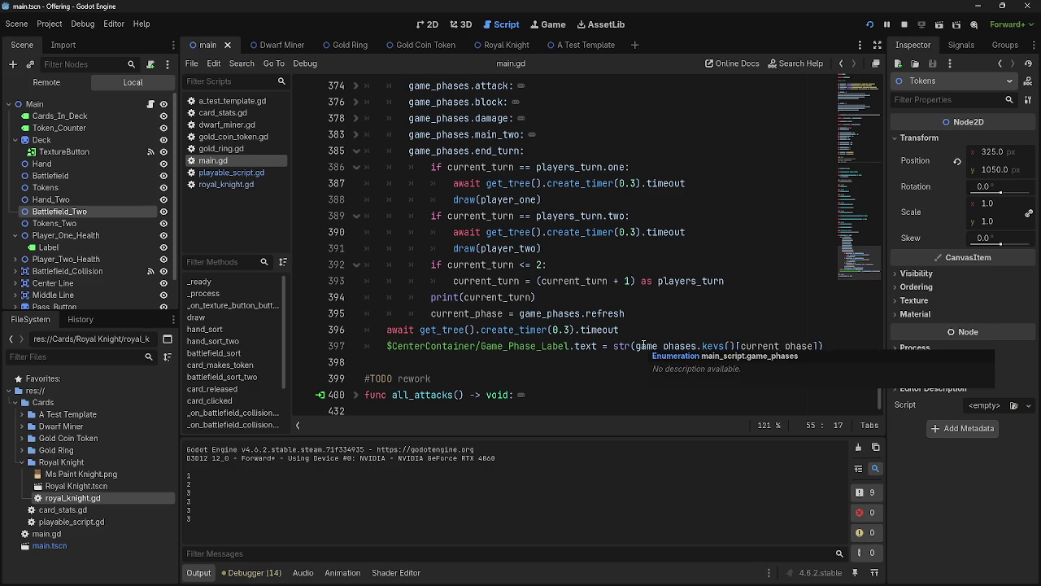
- Add an 'else:' line after the turn-advance statement on line 393
left_click_drag(748, 281, 432, 279)
left_click(747, 281)
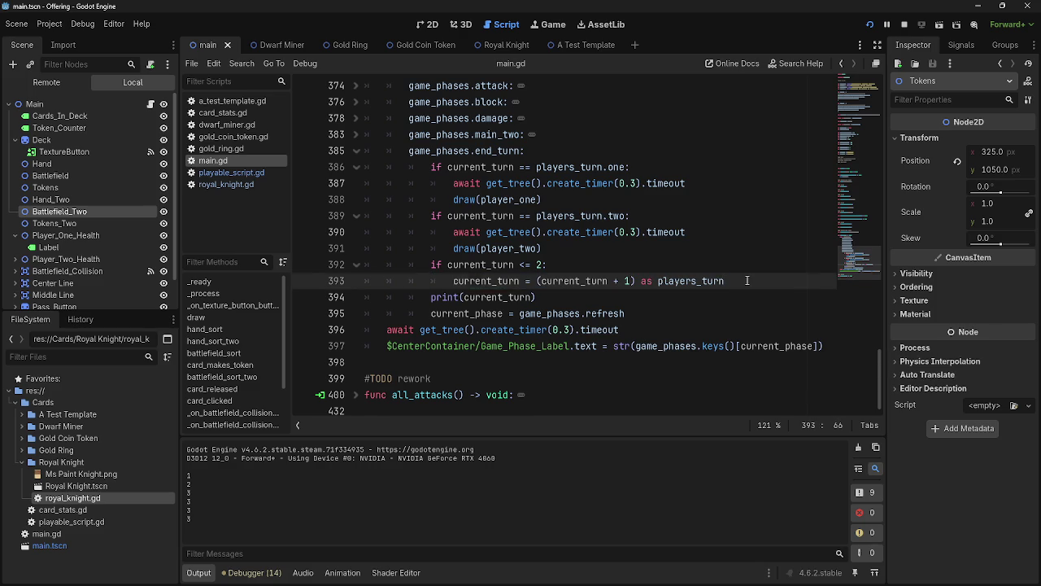
key("Return")
key("BackSpace")
key("BackSpace")
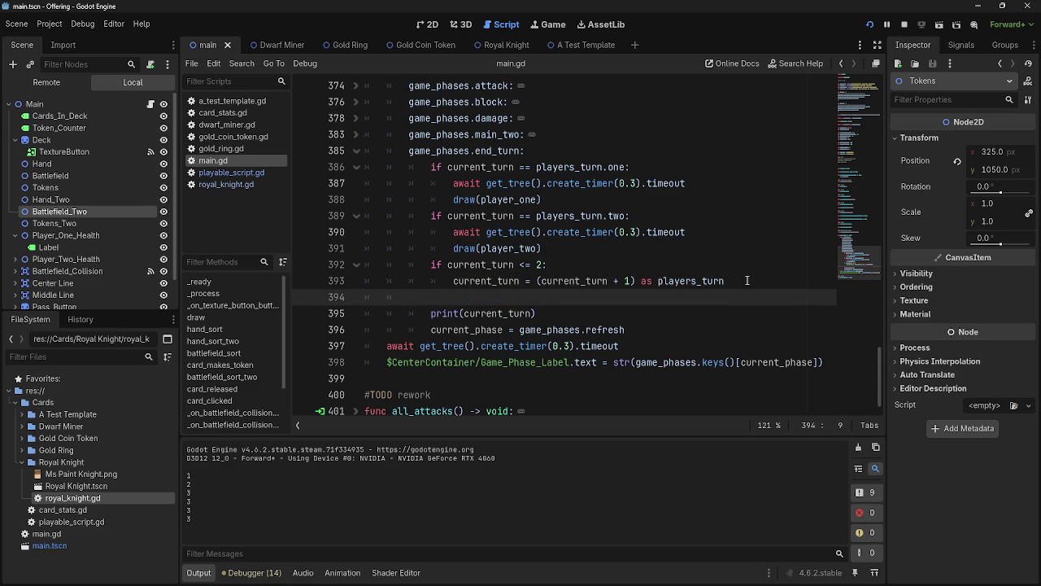
type("else:")
- Change the turn limit on line 392 from 2 to 1
left_click(542, 265)
key("BackSpace")
type("1")
left_click(540, 298)
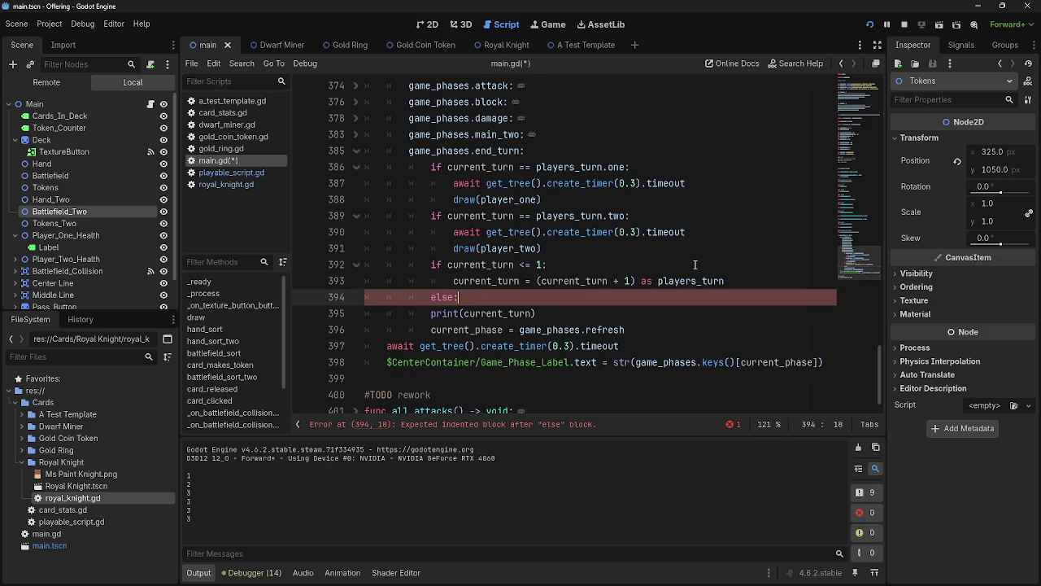
key("alt+Tab")
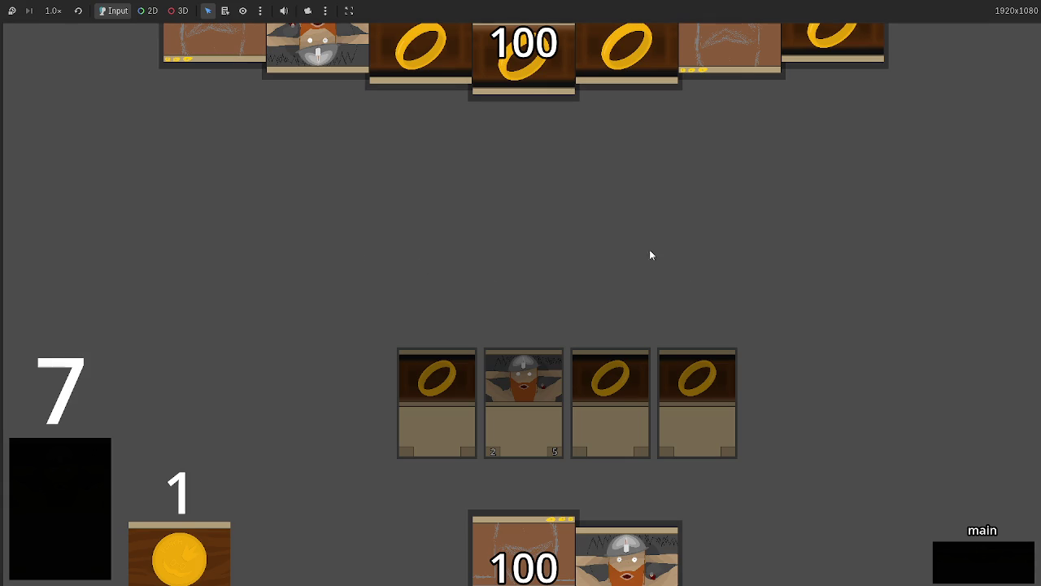
- Append '#menus' and '#art' below '#make more cards' in the TODO list, then briefly run the game
key("alt+Tab")
scroll(512, 248, "up", 20)
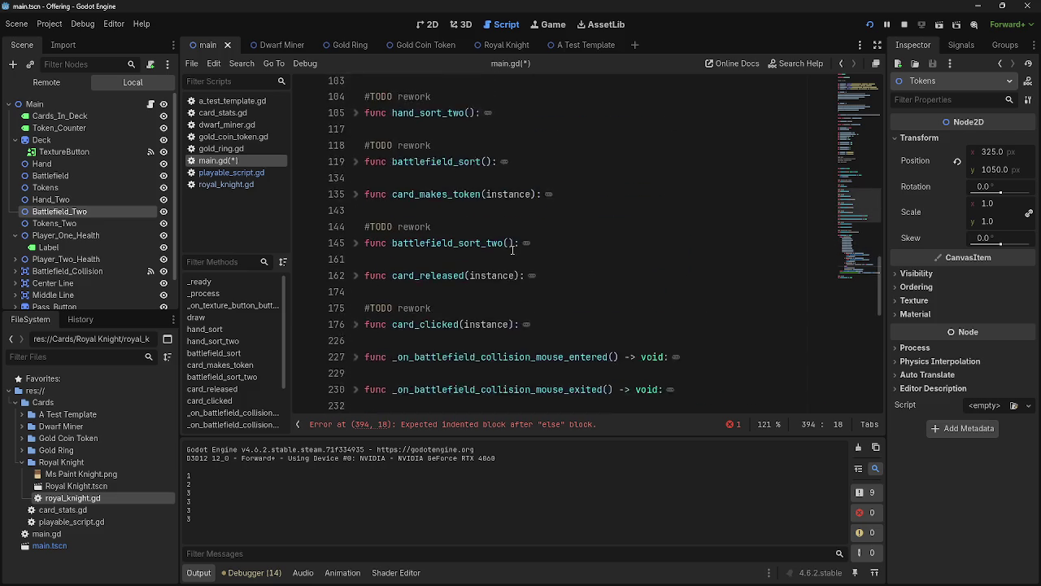
scroll(512, 248, "up", 4)
left_click(498, 330)
key("Return")
type("menus")
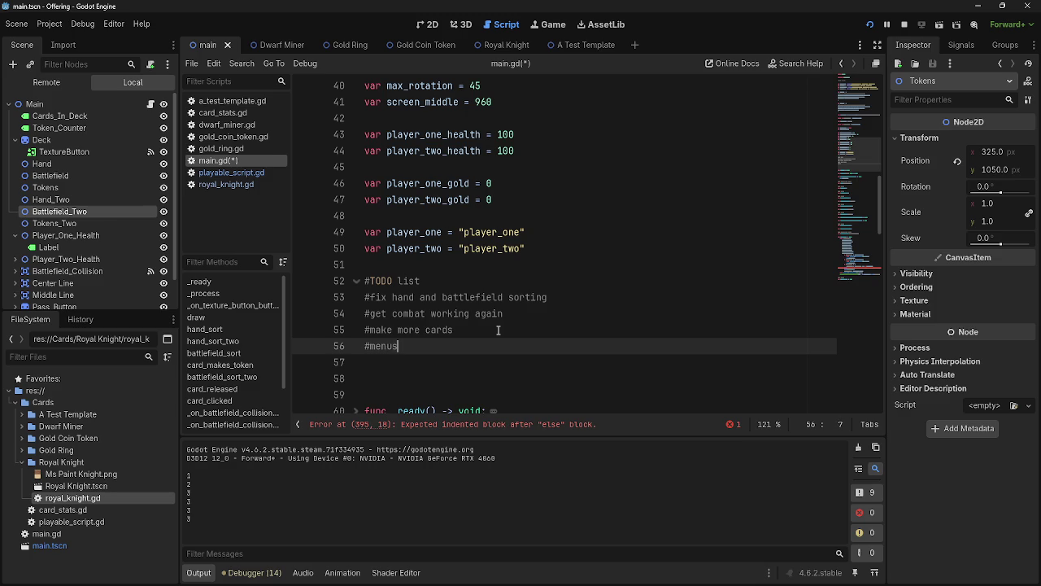
key("Return")
type("#")
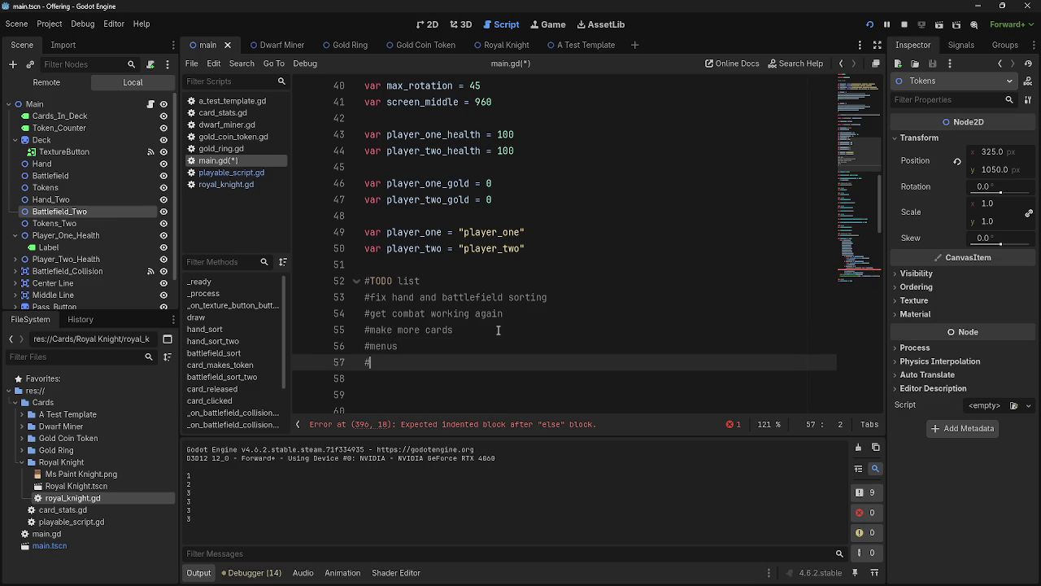
type("art")
key("F5")
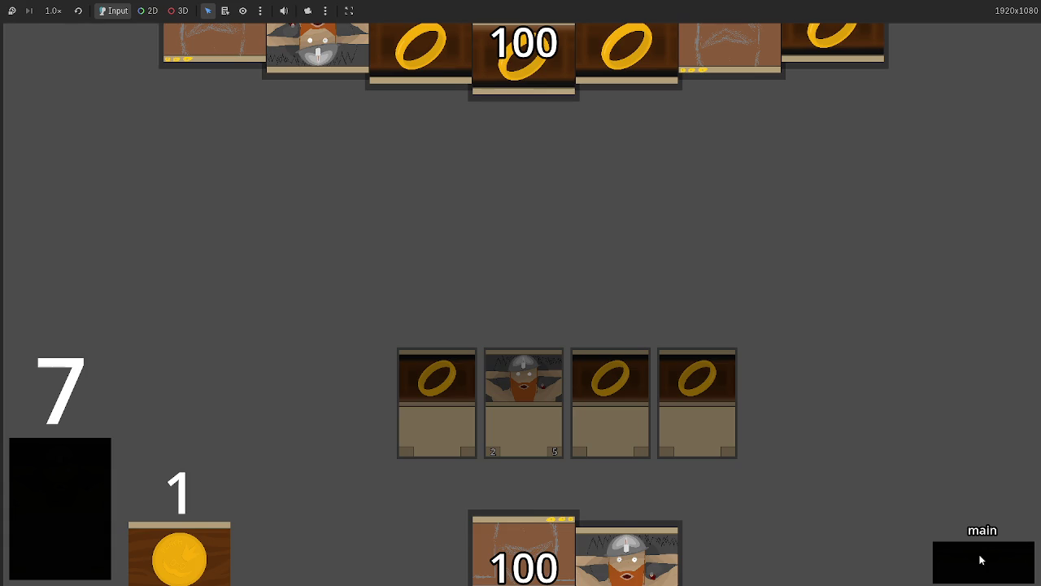
key("alt+Tab")
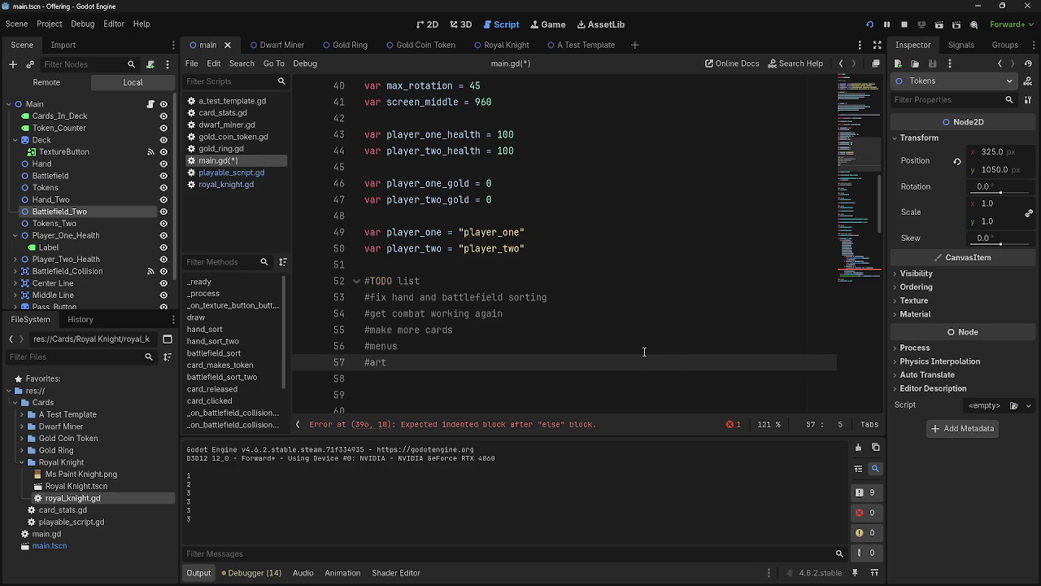
- Delete the extra blank lines after #art and fold then unfold the #TODO block
scroll(610, 325, "down", 4)
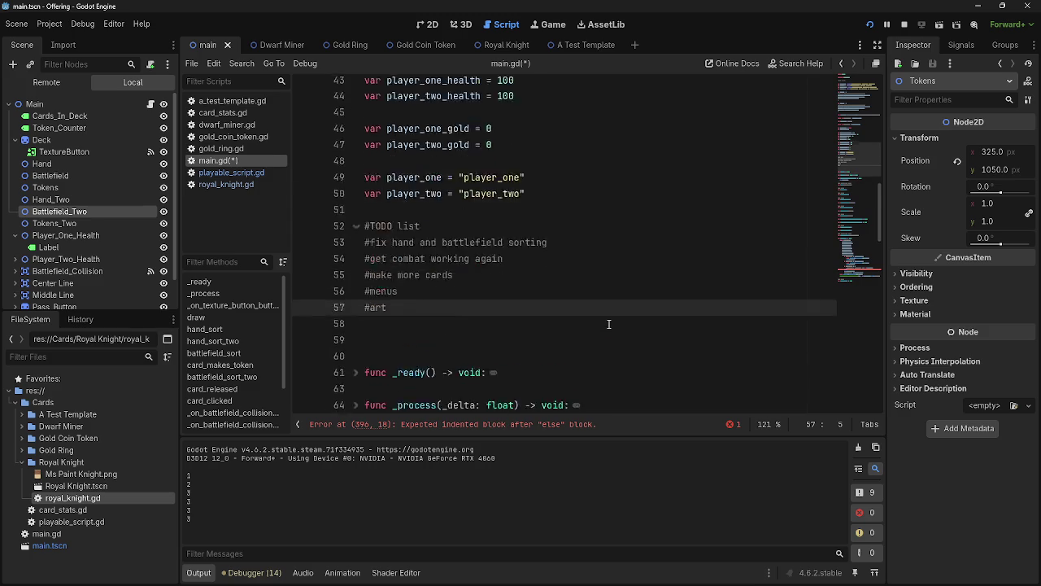
scroll(545, 333, "up", 3)
left_click(410, 331)
key("Up")
key("Delete")
key("Delete")
left_click(355, 232)
left_click(393, 247)
left_click(355, 232)
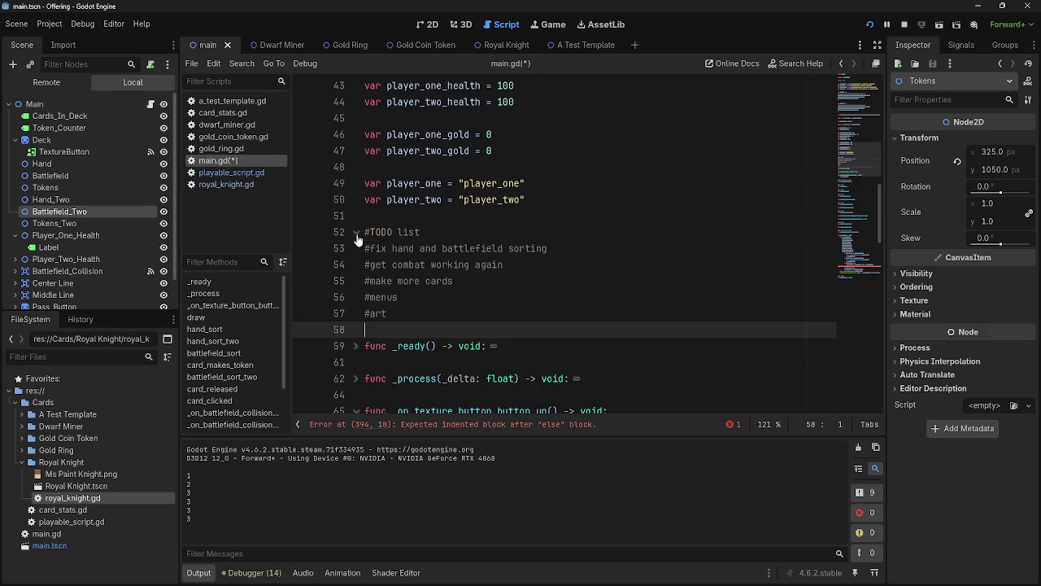
- Try adding a '#' comment line above #menus, then remove it again
mouse_move(388, 314)
left_mouse_down()
mouse_move(423, 317)
mouse_move(335, 236)
left_mouse_up()
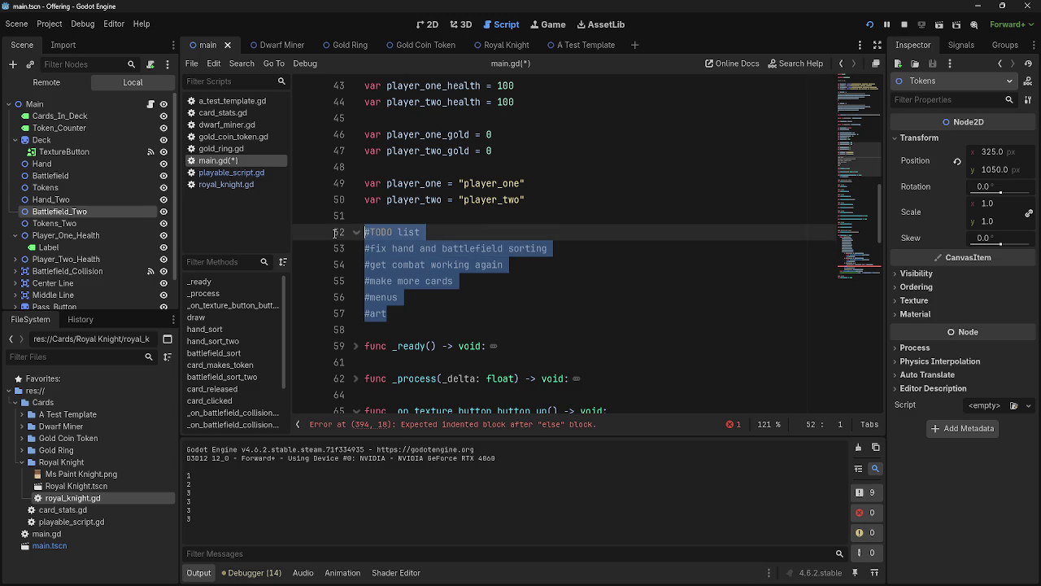
left_click_drag(388, 313, 321, 295)
left_click(468, 303)
key("Home")
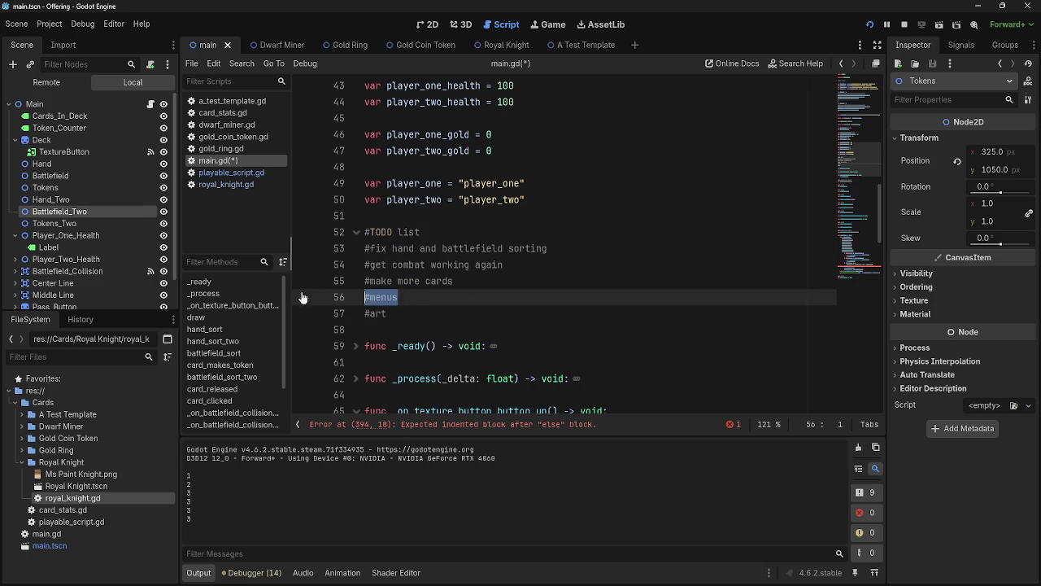
key("Return")
key("Up")
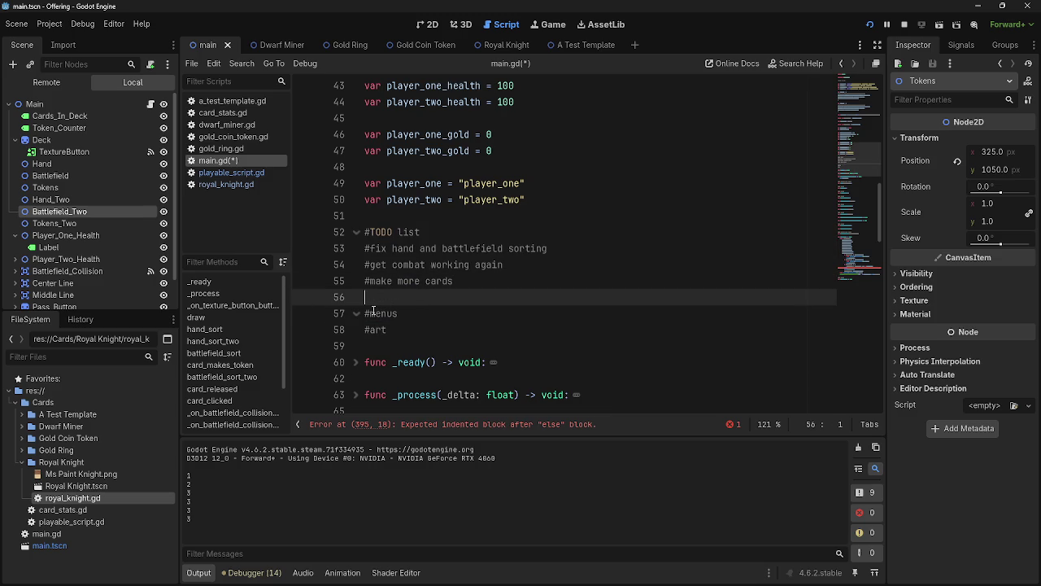
type("@")
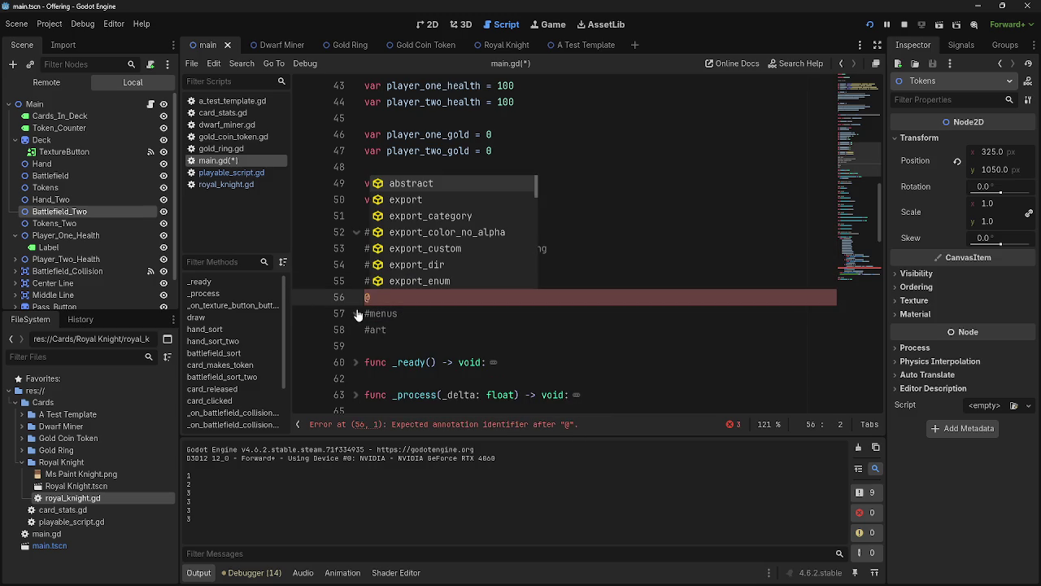
key("BackSpace")
type("#")
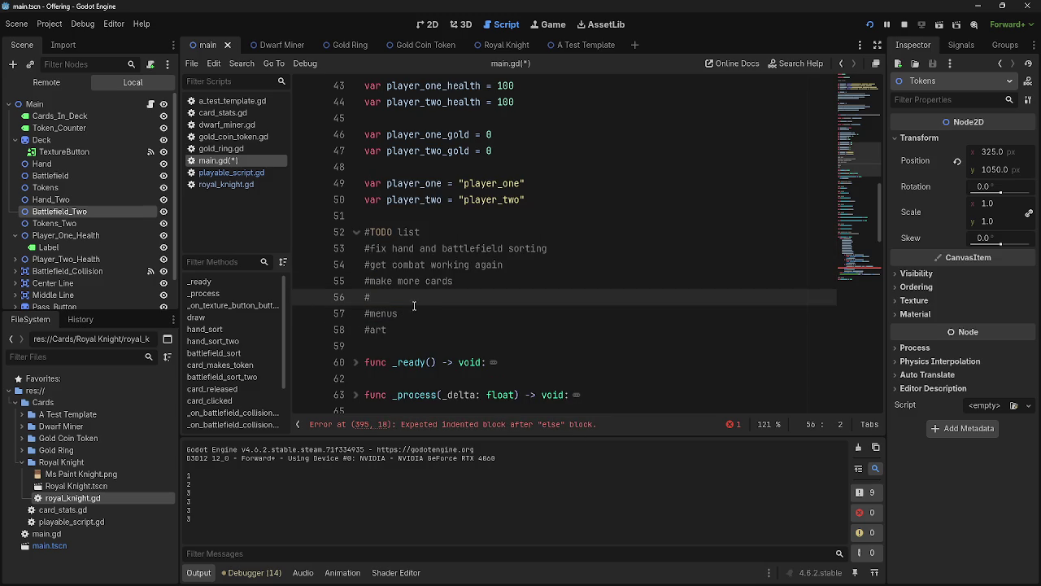
left_click(362, 236)
left_click(398, 296)
key("BackSpace")
key("BackSpace")
left_click(407, 298)
- Review the TODO items by selecting them one group at a time, then clear the selection
left_click_drag(423, 317, 366, 301)
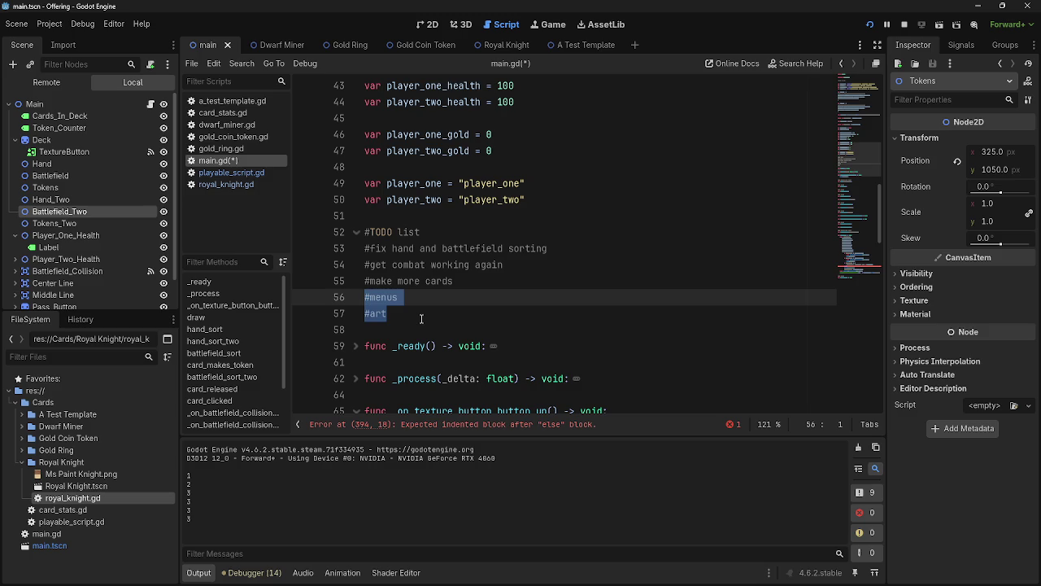
left_click_drag(457, 281, 356, 247)
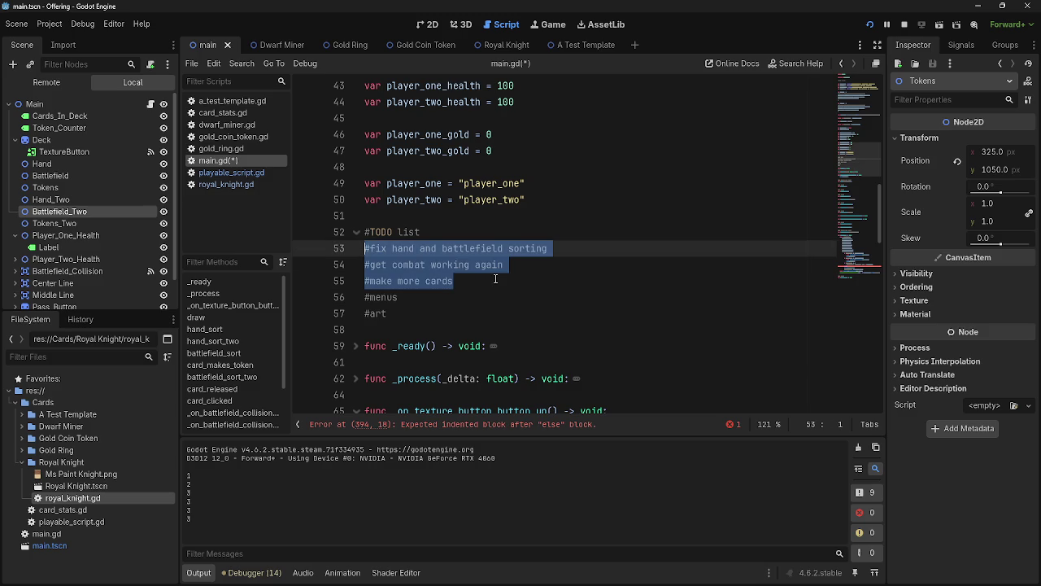
left_click_drag(563, 251, 338, 254)
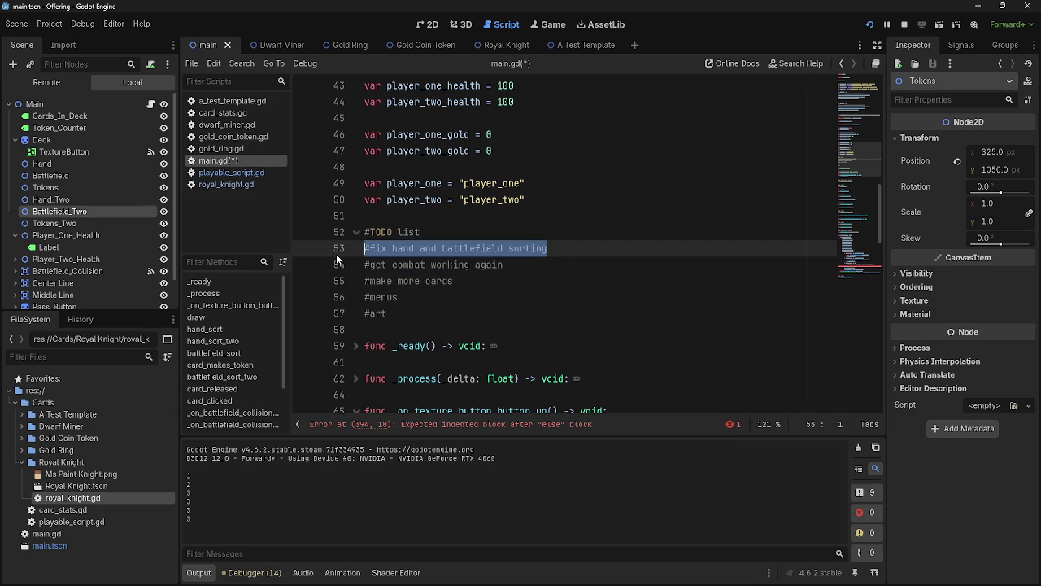
scroll(529, 274, "down", 8)
scroll(529, 274, "up", 6)
scroll(528, 274, "up", 4)
scroll(521, 274, "down", 2)
left_click(510, 274)
left_click_drag(504, 264, 369, 264)
left_click_drag(453, 284, 365, 281)
left_click_drag(547, 248, 365, 248)
left_click(553, 248)
scroll(562, 359, "down", 1)
scroll(562, 358, "down", 5)
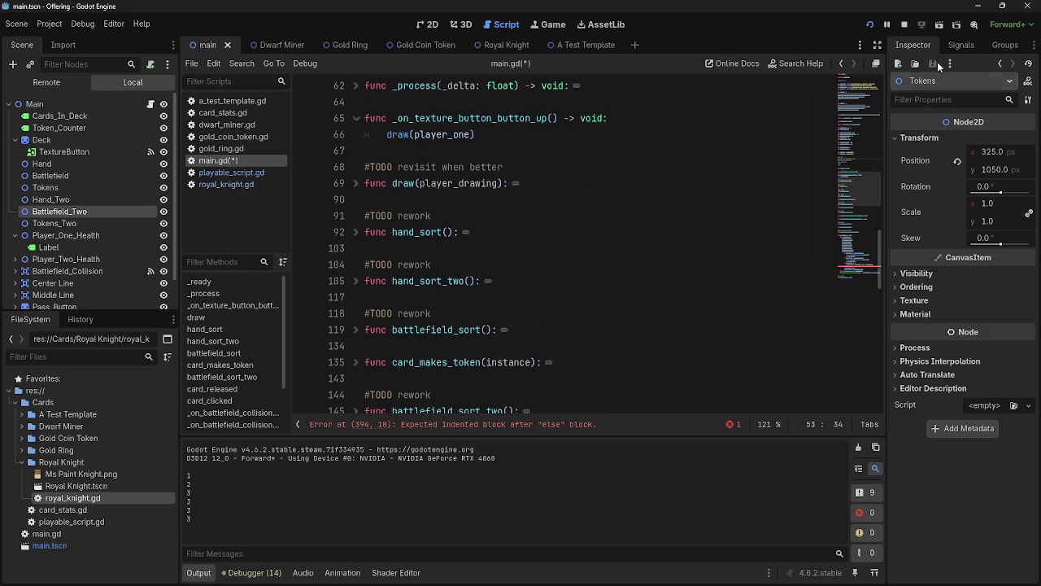
- Run the project and copy the current_turn increment statement onto a new line under else:
left_click(869, 24)
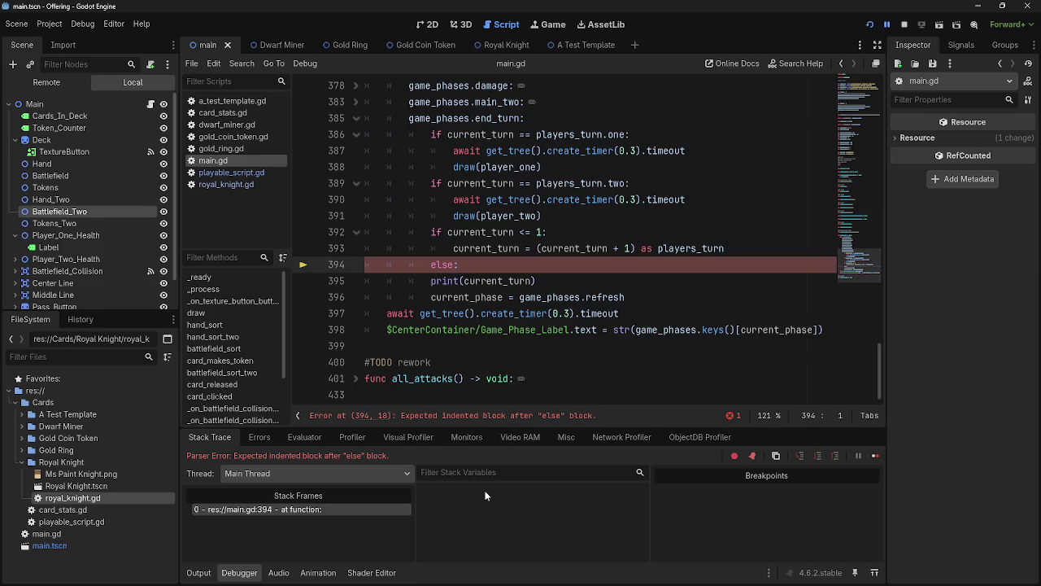
left_click(480, 264)
key("Return")
key("Up")
key("Up")
mouse_move(479, 251)
left_mouse_down()
mouse_move(739, 252)
mouse_move(527, 281)
mouse_move(553, 281)
left_mouse_up()
key("ctrl+c")
left_click(546, 281)
key("ctrl+v")
- Replace 'current_turn + 1' with 0 in the pasted line, save main.gd, and dismiss the load errors
left_click_drag(632, 280, 543, 287)
type("9")
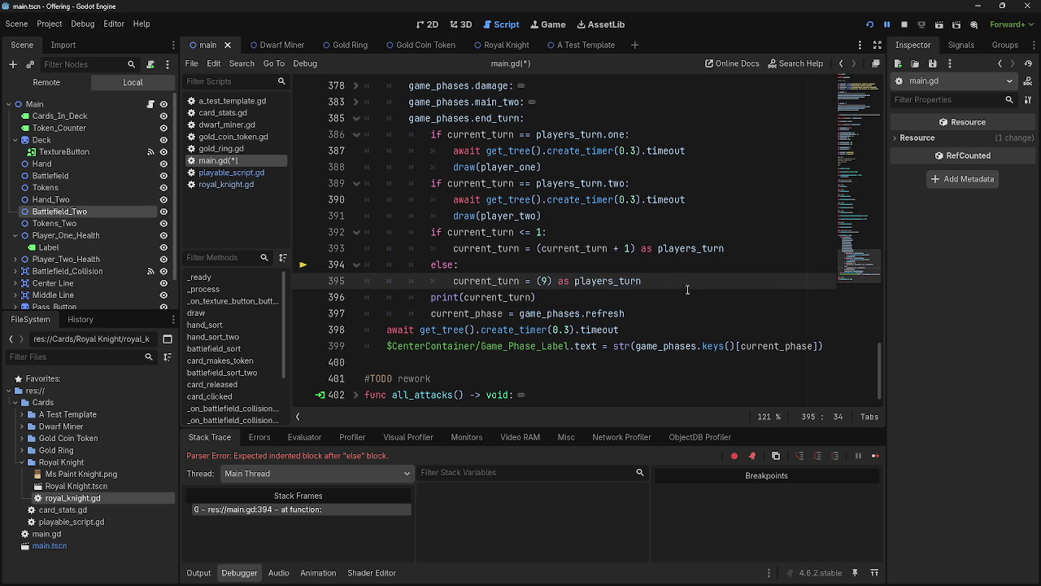
double_click(545, 281)
type("0")
left_click(691, 280)
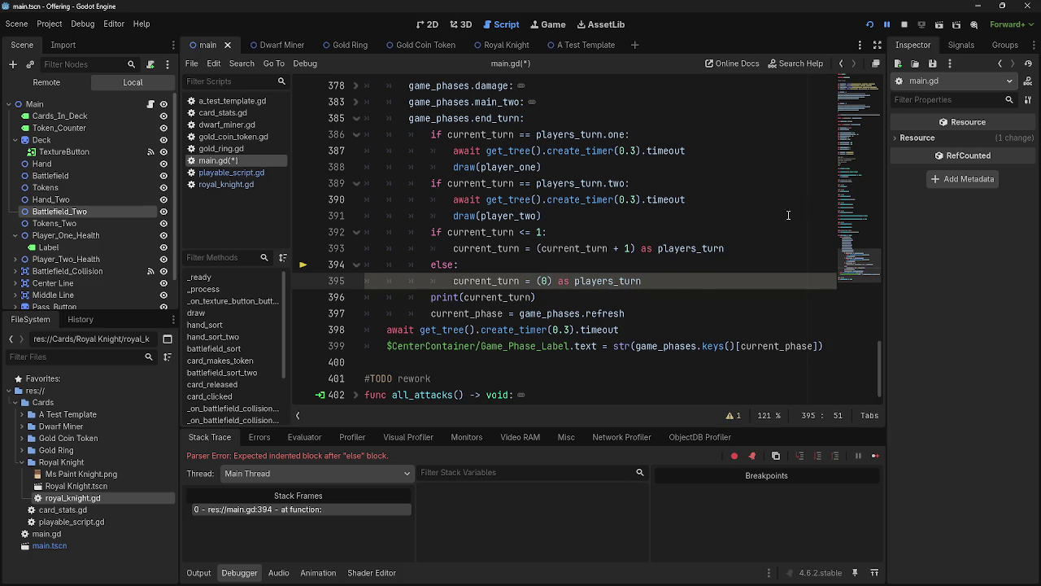
key("ctrl+s")
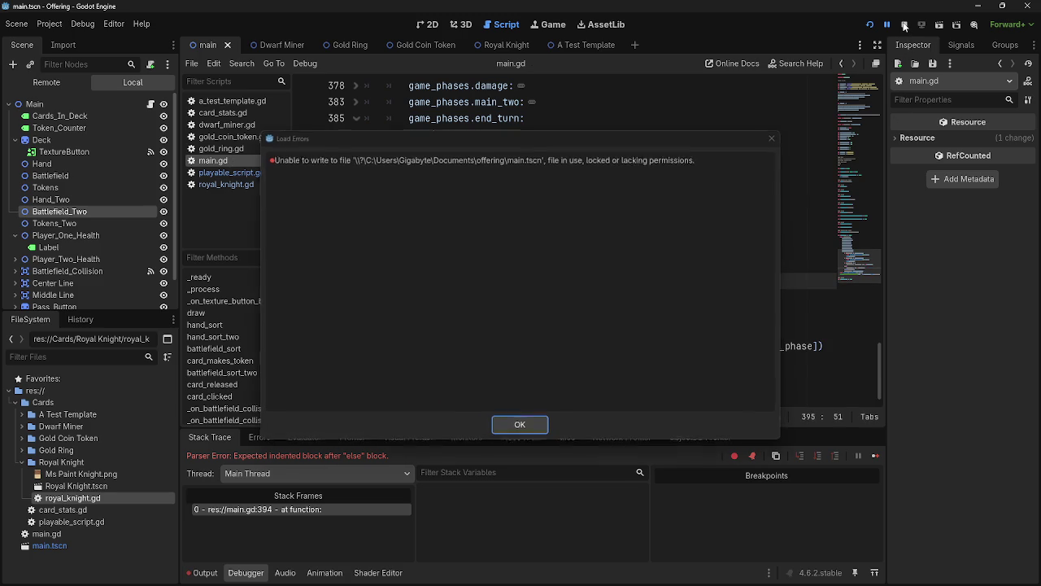
left_click(519, 424)
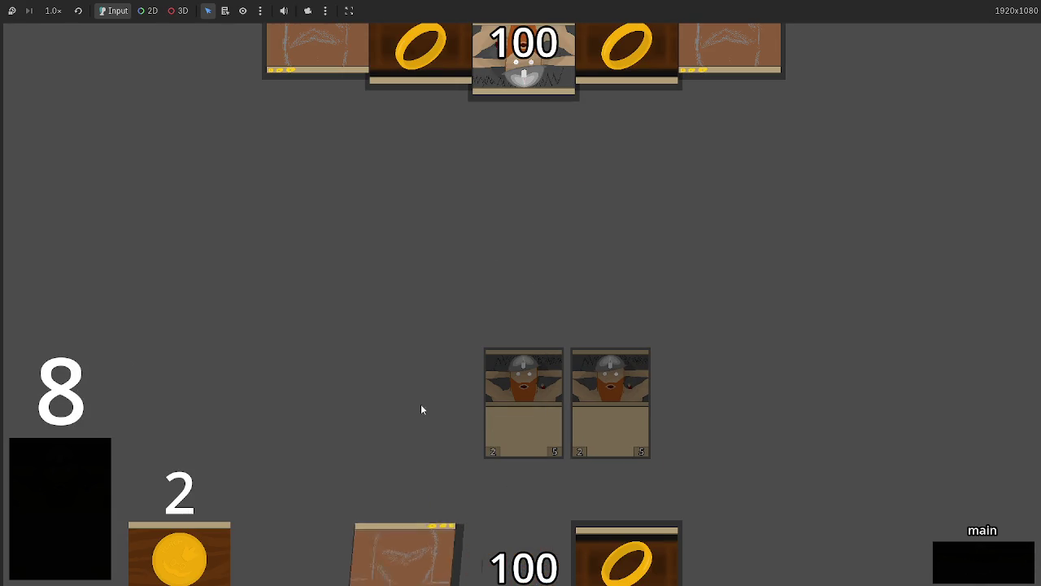
- Drag a ring card onto the board and click the phase button through to the next draw
left_click_drag(626, 553, 645, 300)
left_click(959, 557)
left_click(960, 557)
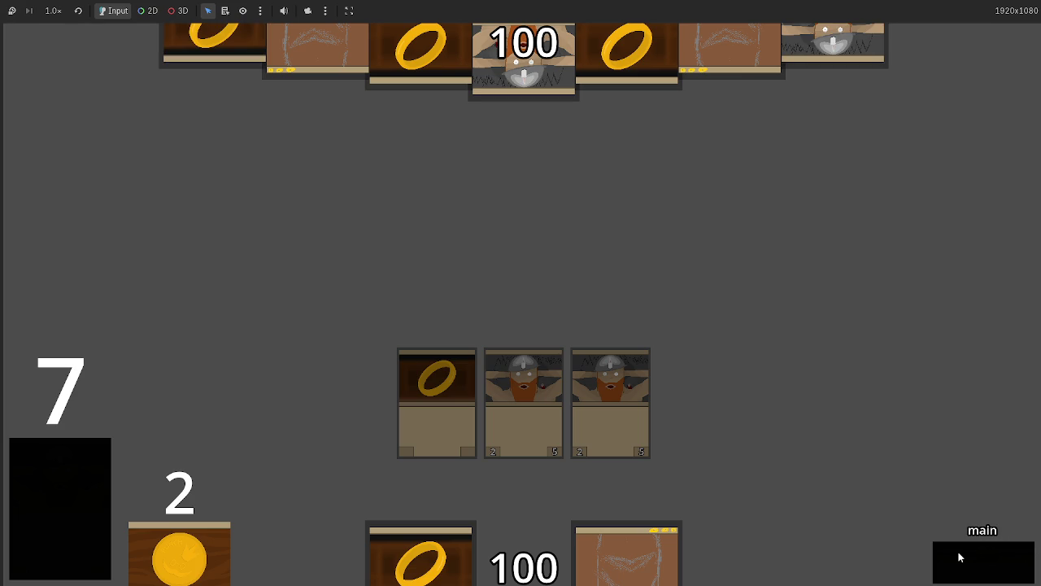
left_click(959, 557)
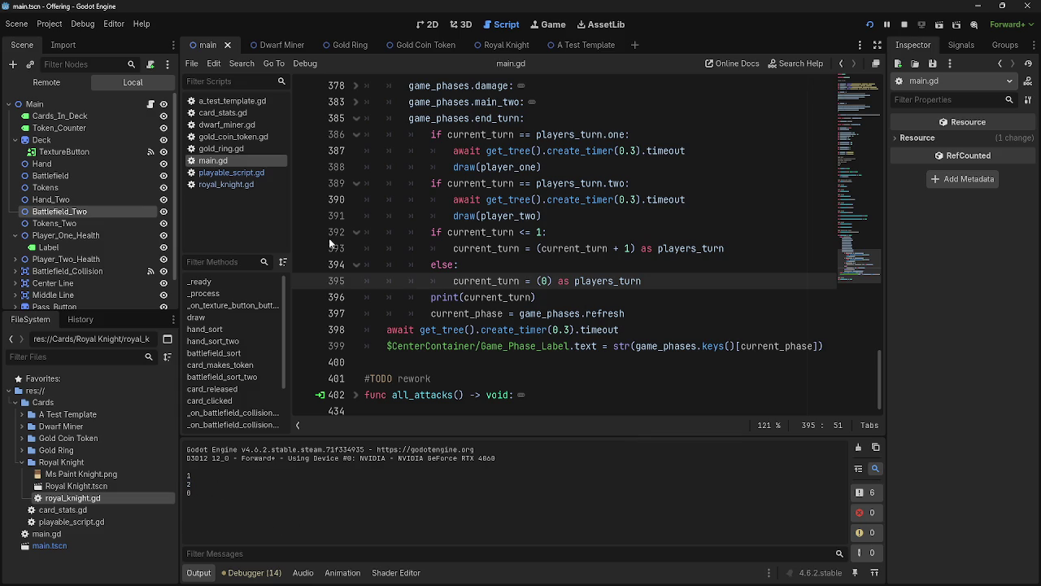
- Return to main.gd via the script list and change 'current_turn <= 1' to '<= 0'
left_click(231, 173)
left_click(241, 184)
left_click(238, 157)
scroll(529, 281, "up", 1)
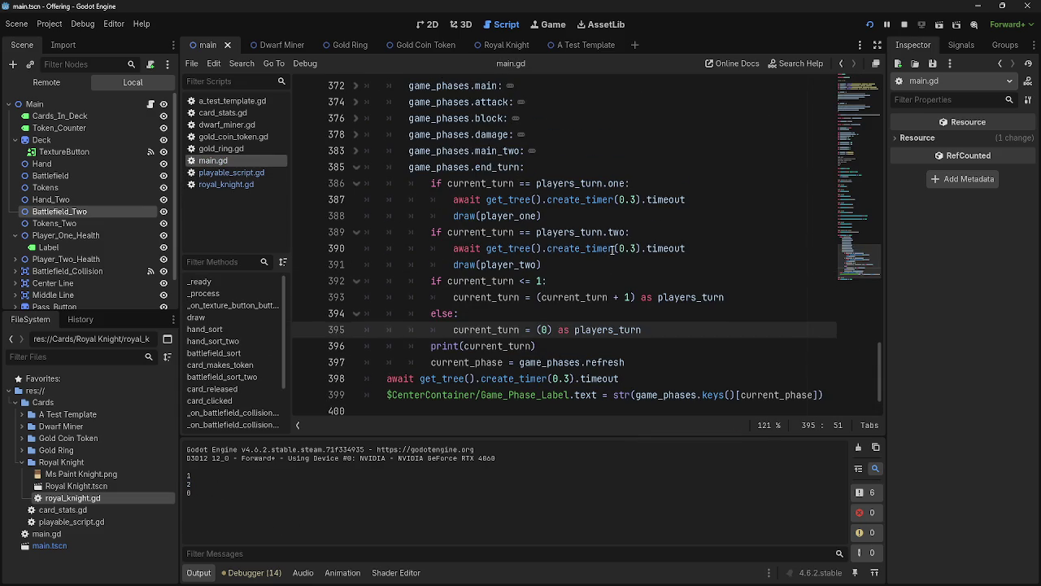
double_click(538, 282)
type("0")
key("End")
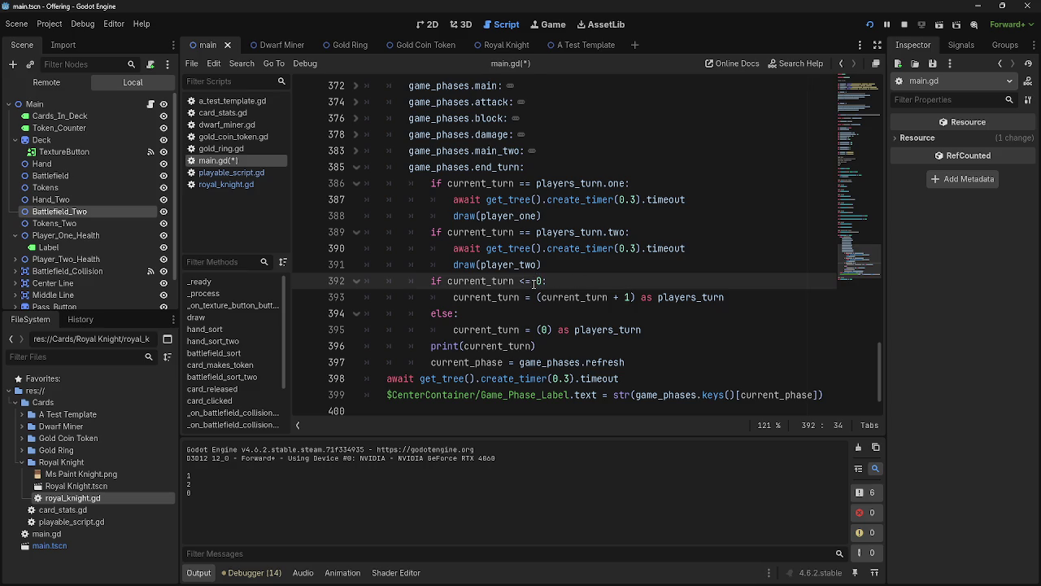